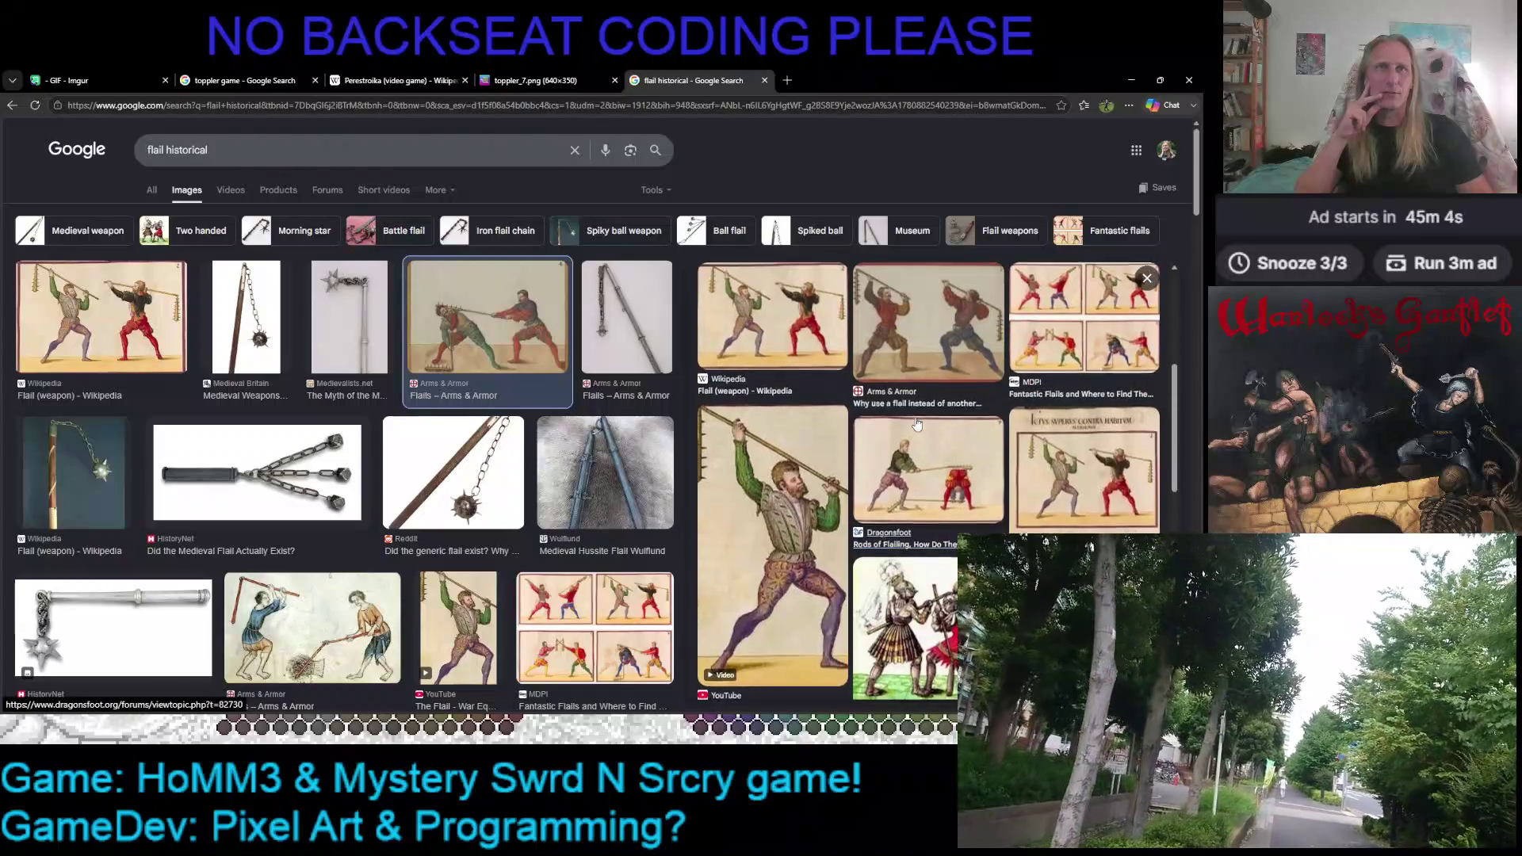
pyautogui.scroll(-3, 1014, 392)
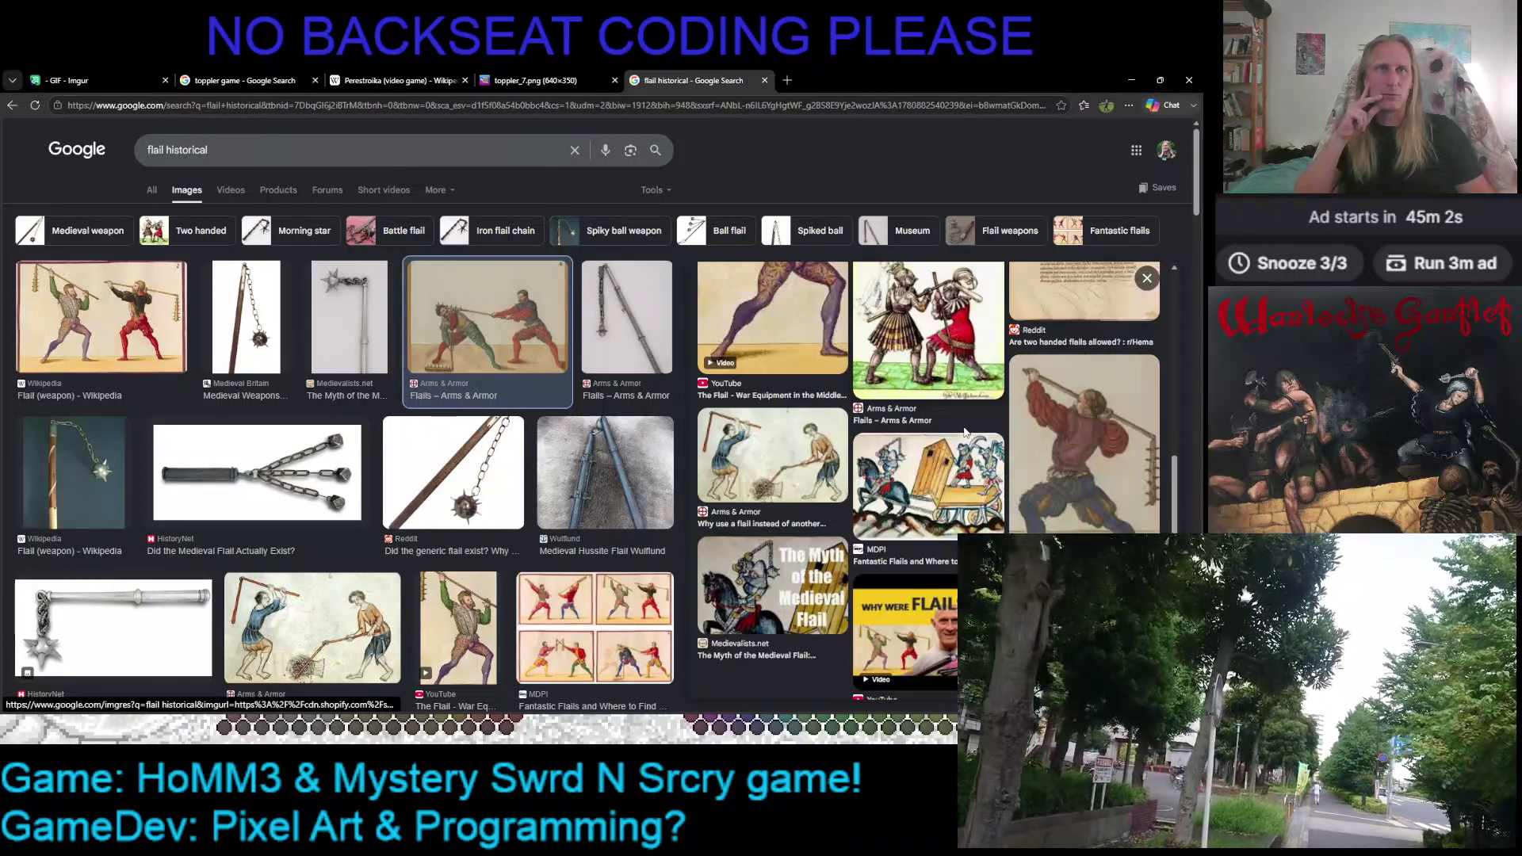
pyautogui.scroll(-2, 960, 428)
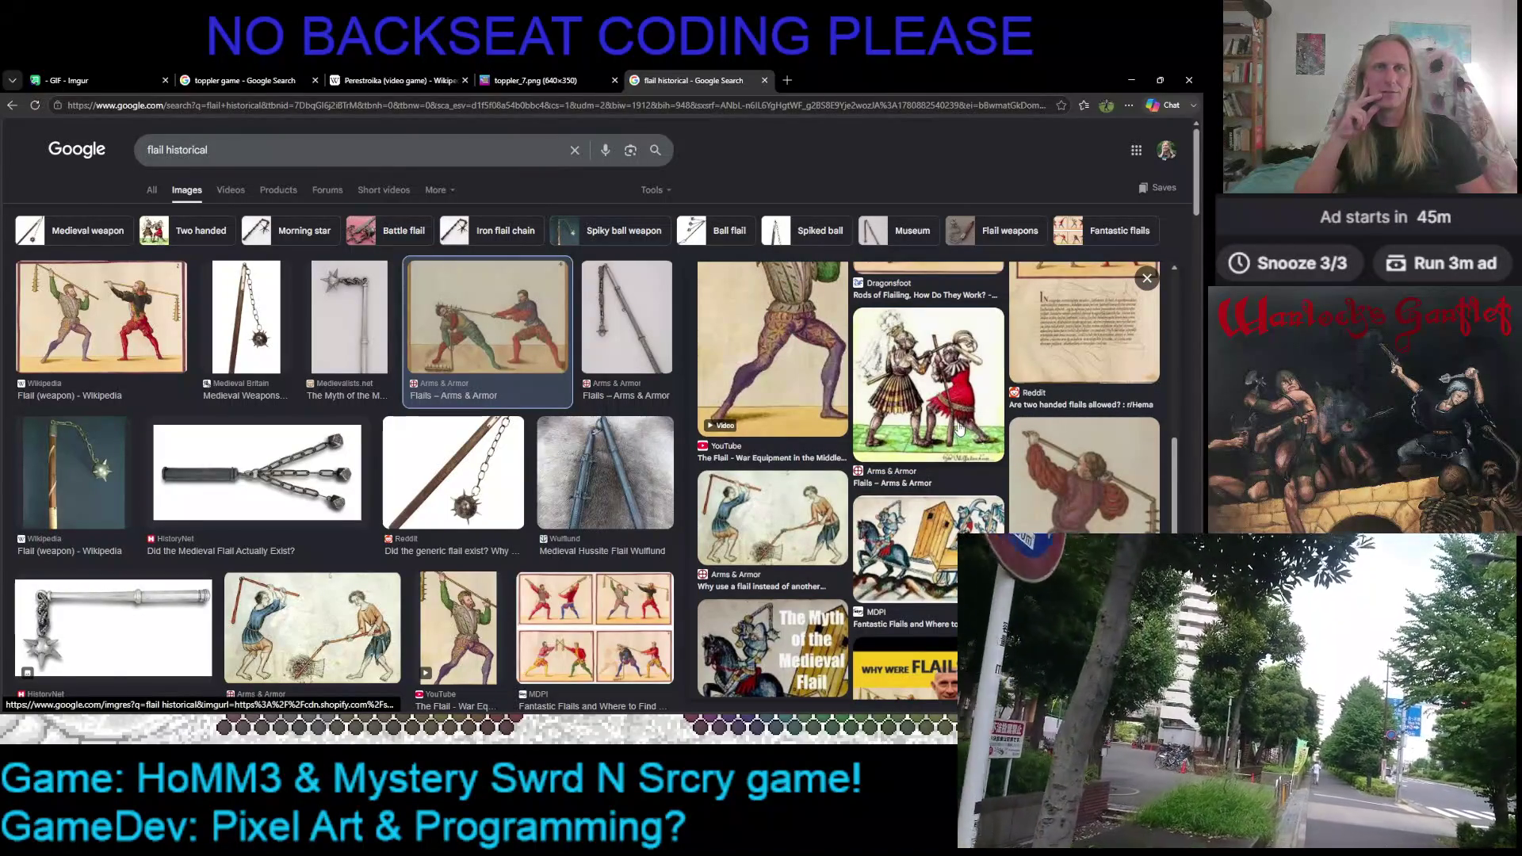
# Preview the Arms & Armor threshing illustration, then the Reddit spiked-ball flail photo
pyautogui.click(773, 517)
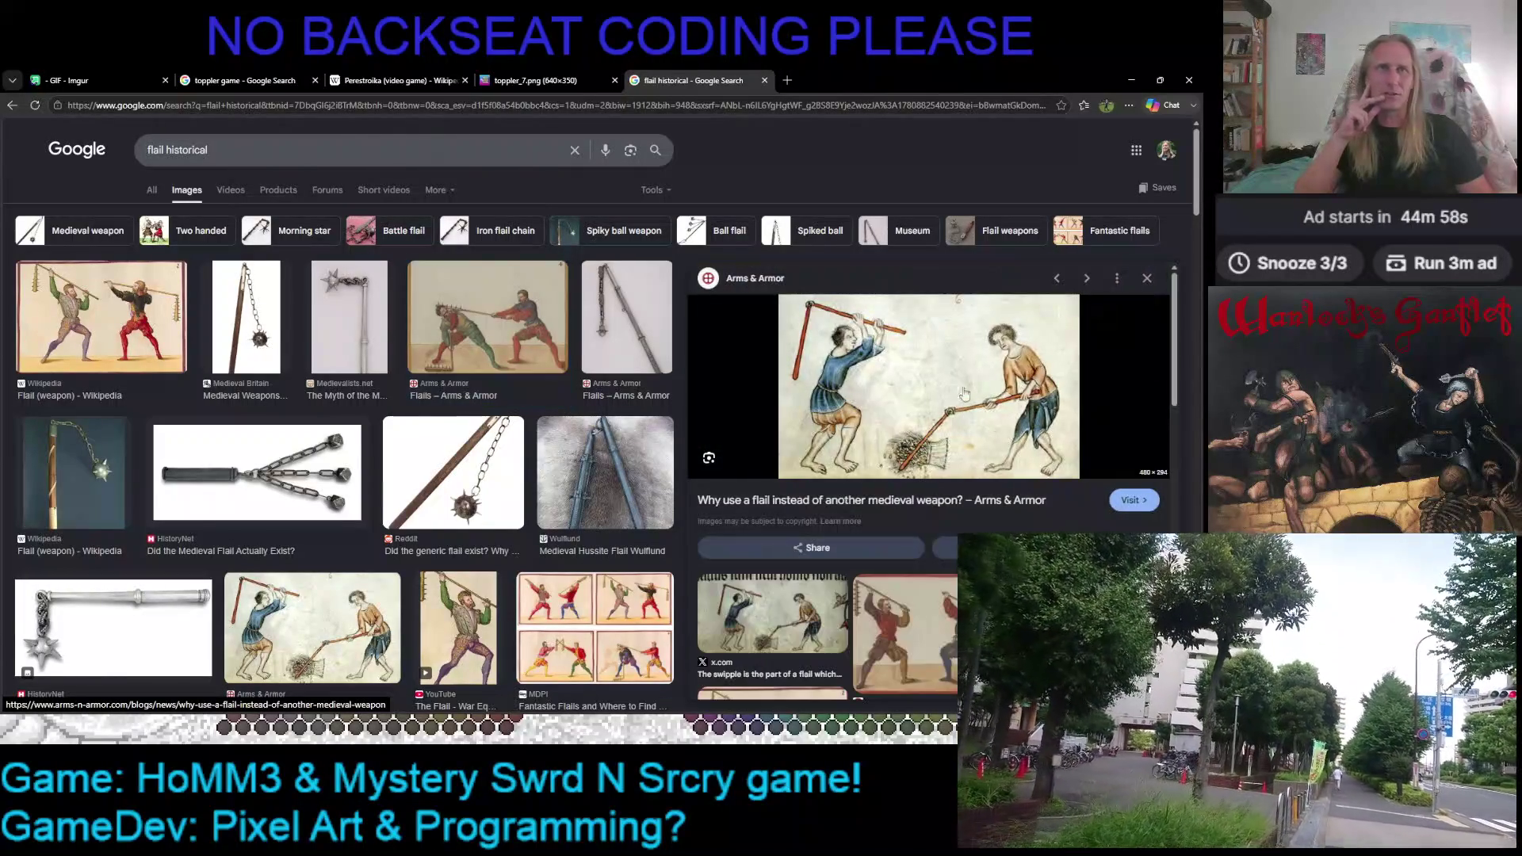
pyautogui.scroll(-3, 940, 476)
pyautogui.scroll(-2, 916, 470)
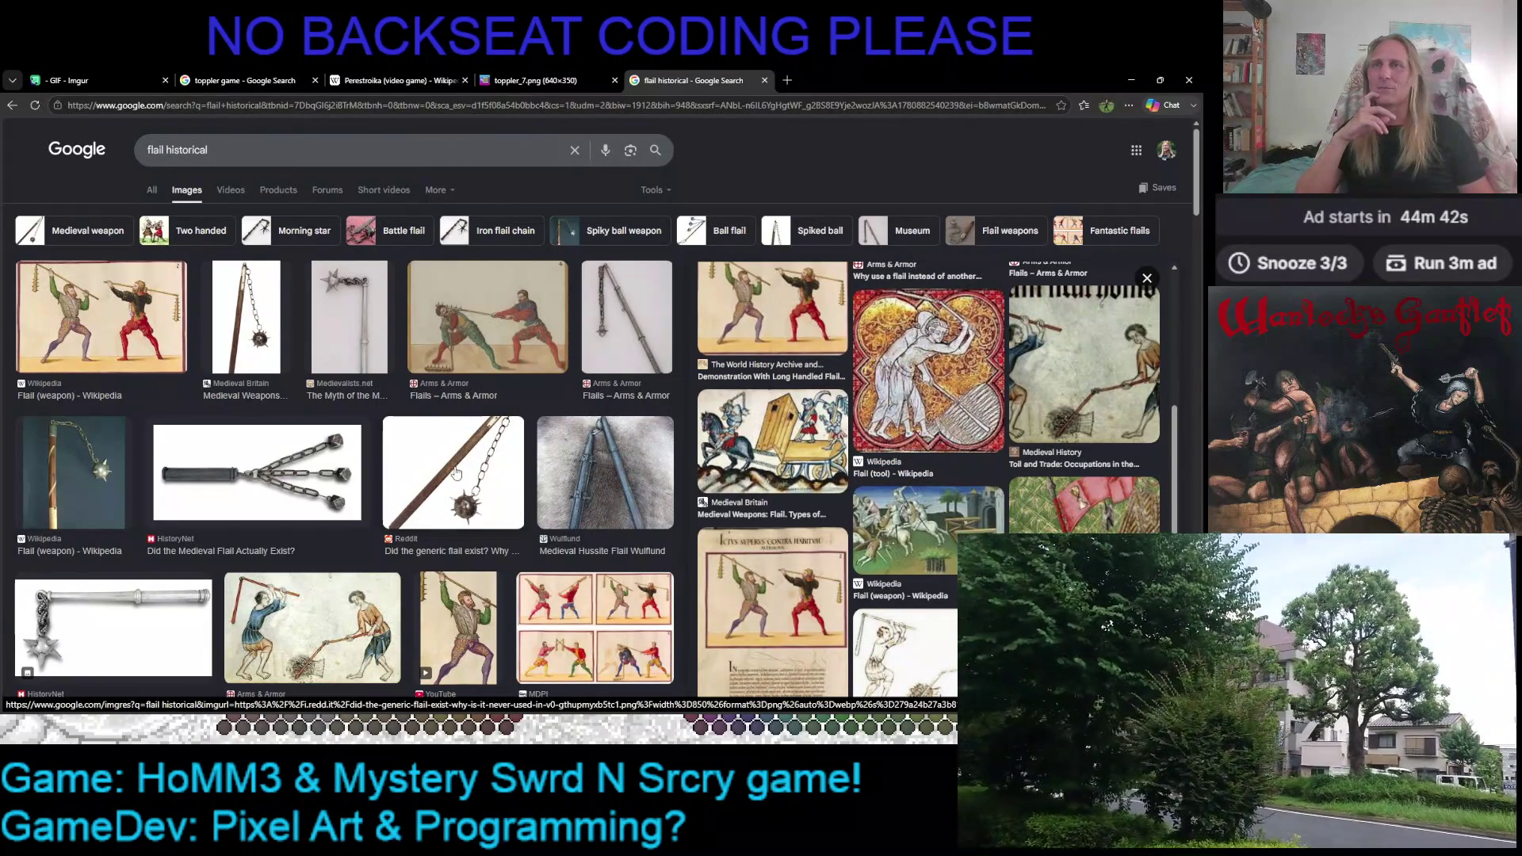
pyautogui.click(456, 474)
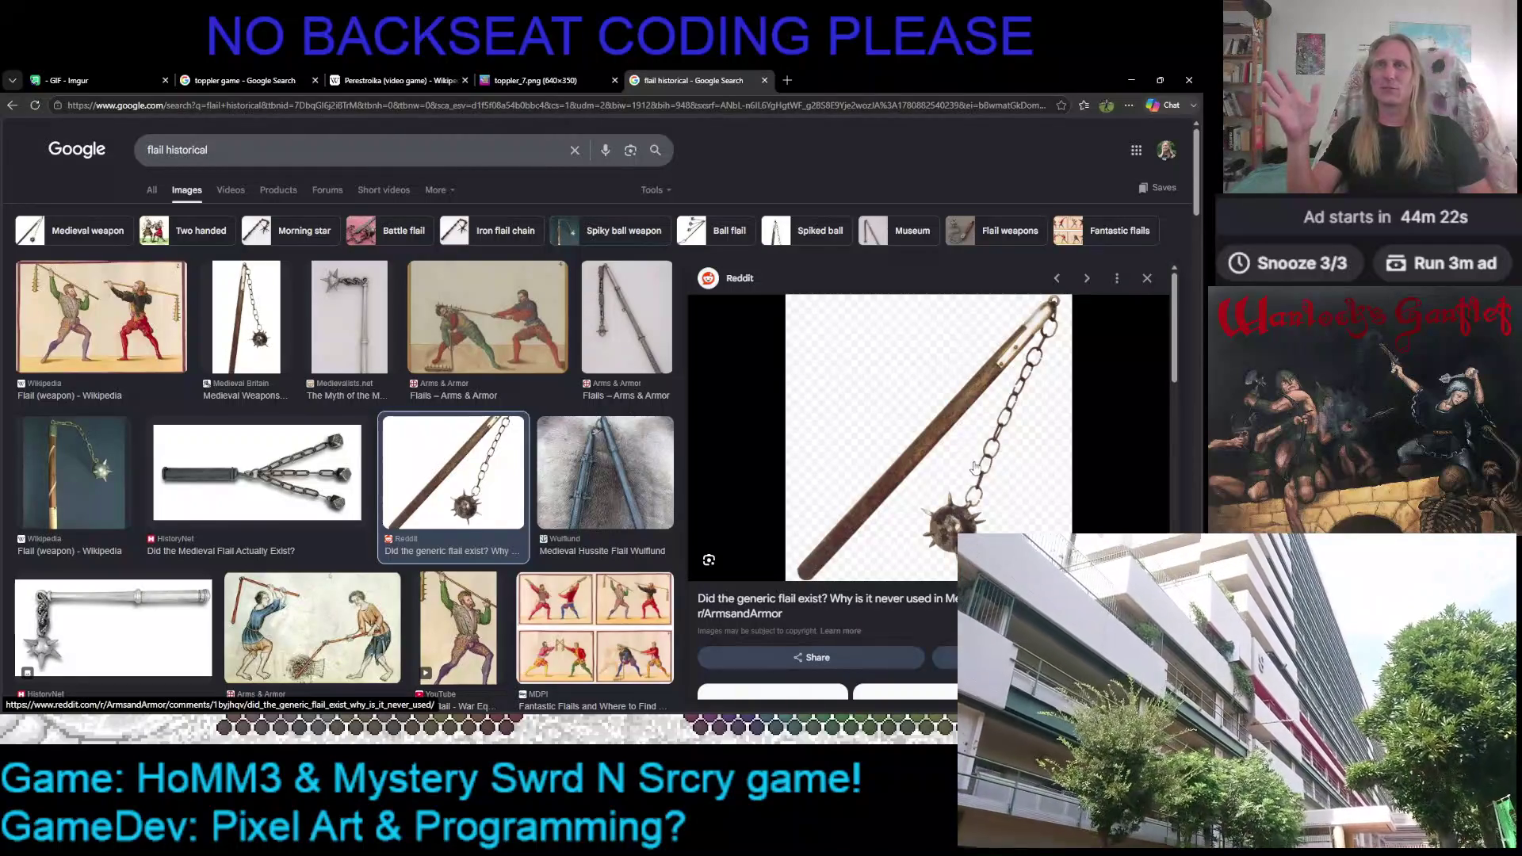
pyautogui.scroll(-3, 954, 453)
pyautogui.scroll(3, 950, 449)
pyautogui.scroll(1, 950, 448)
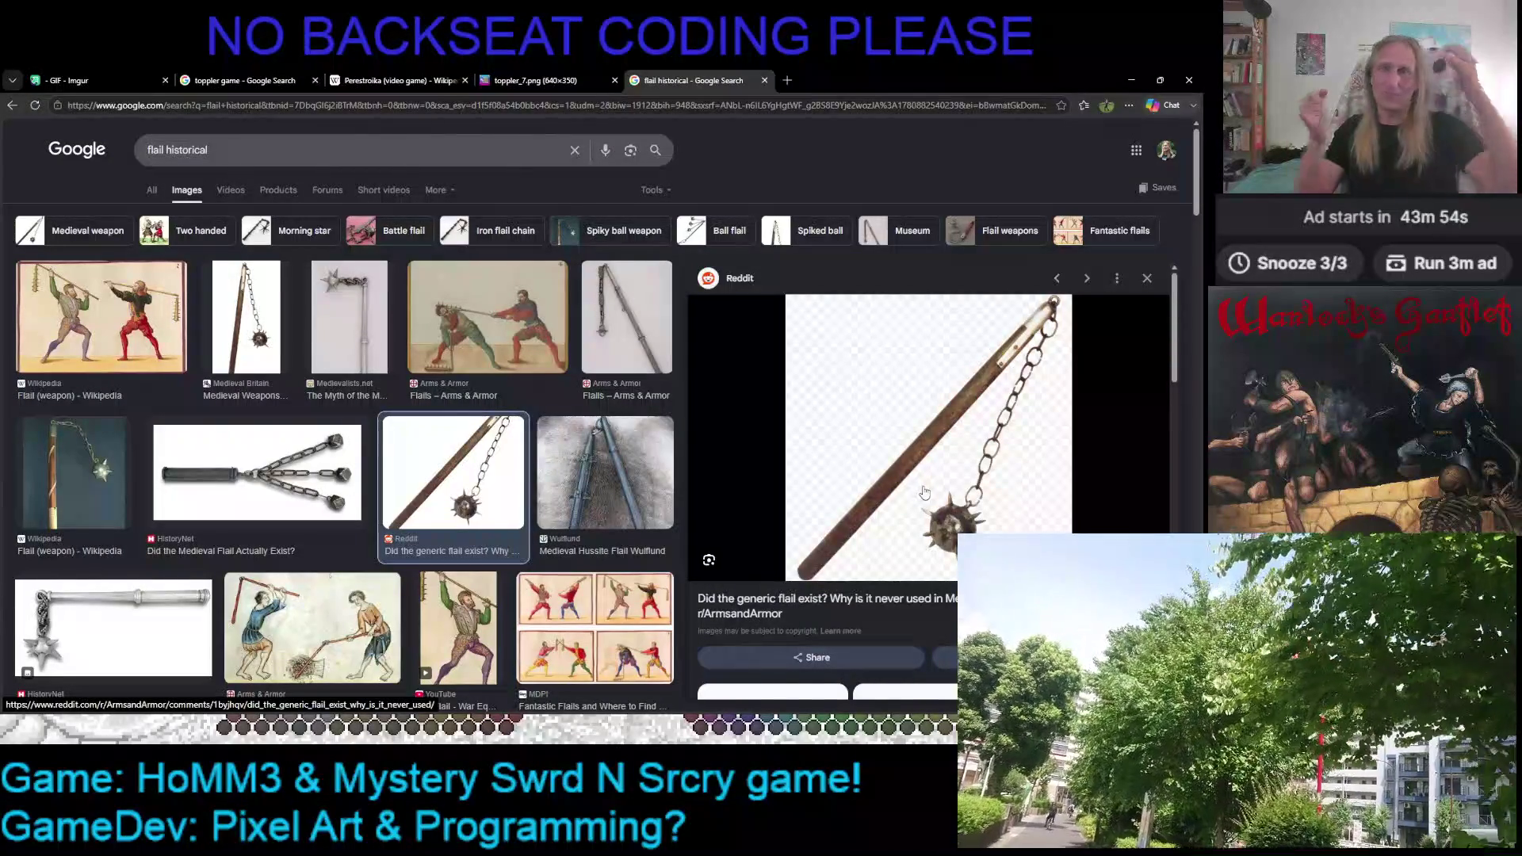
pyautogui.scroll(-3, 930, 434)
pyautogui.scroll(-3, 861, 394)
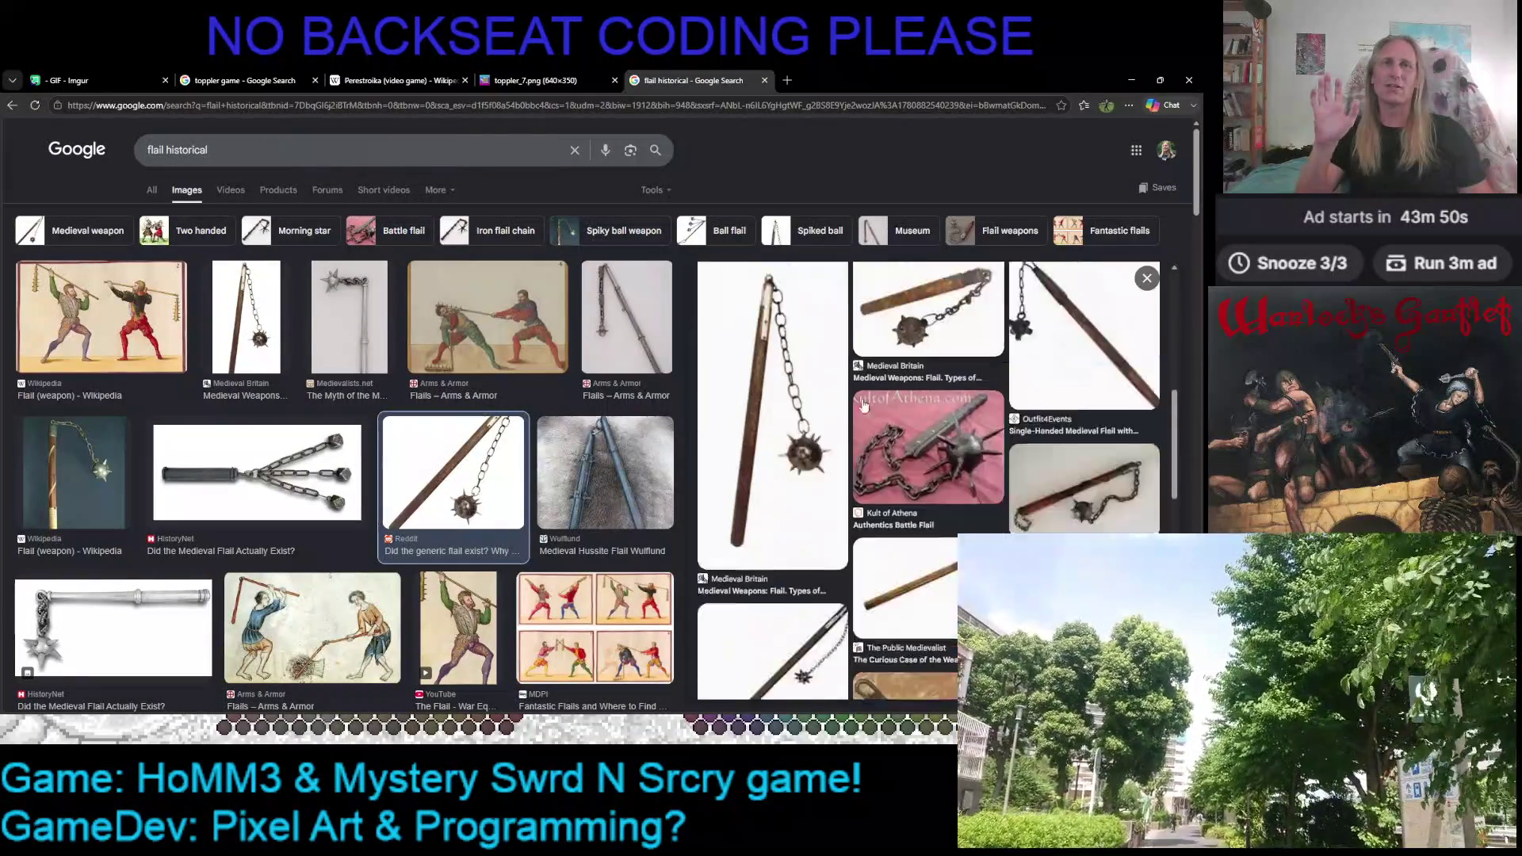
pyautogui.scroll(-2, 847, 440)
pyautogui.scroll(5, 850, 434)
pyautogui.scroll(3, 850, 433)
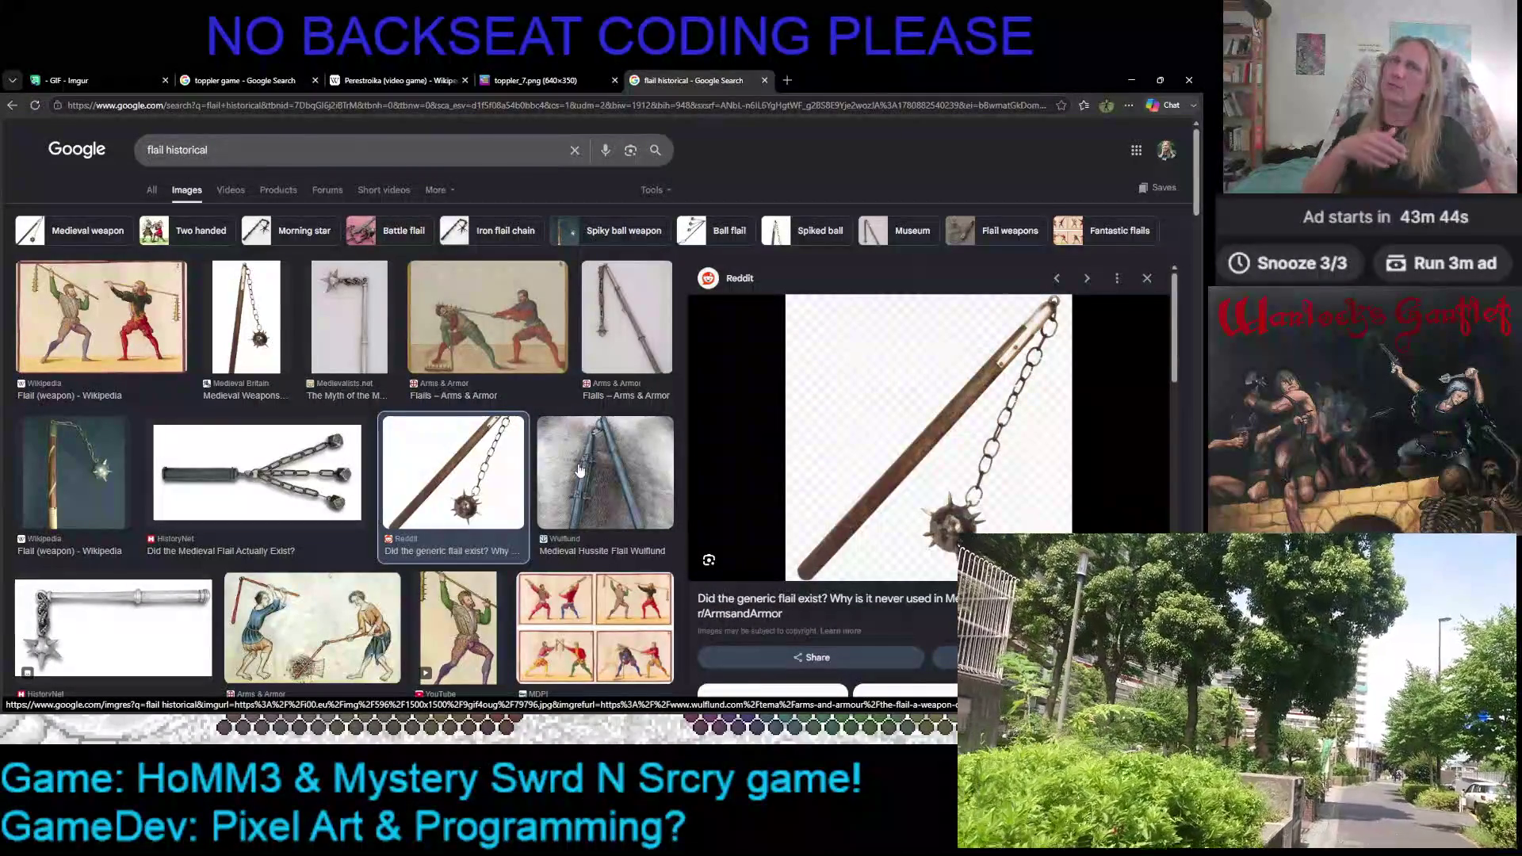
# Preview the Arms & Armor two-flail image and bring up its link context menu
pyautogui.click(598, 373)
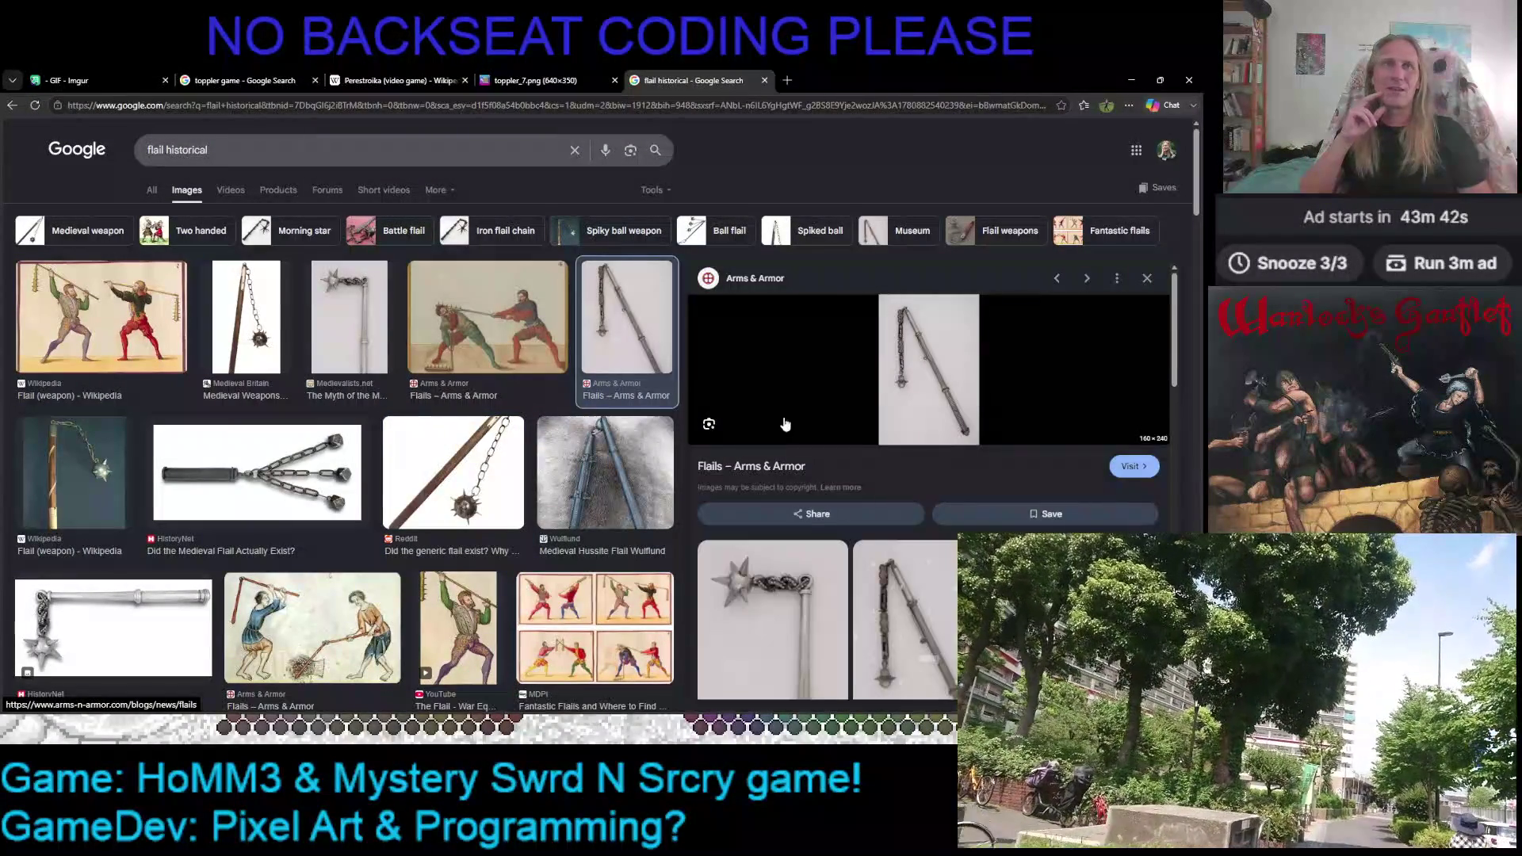
pyautogui.rightClick(761, 283)
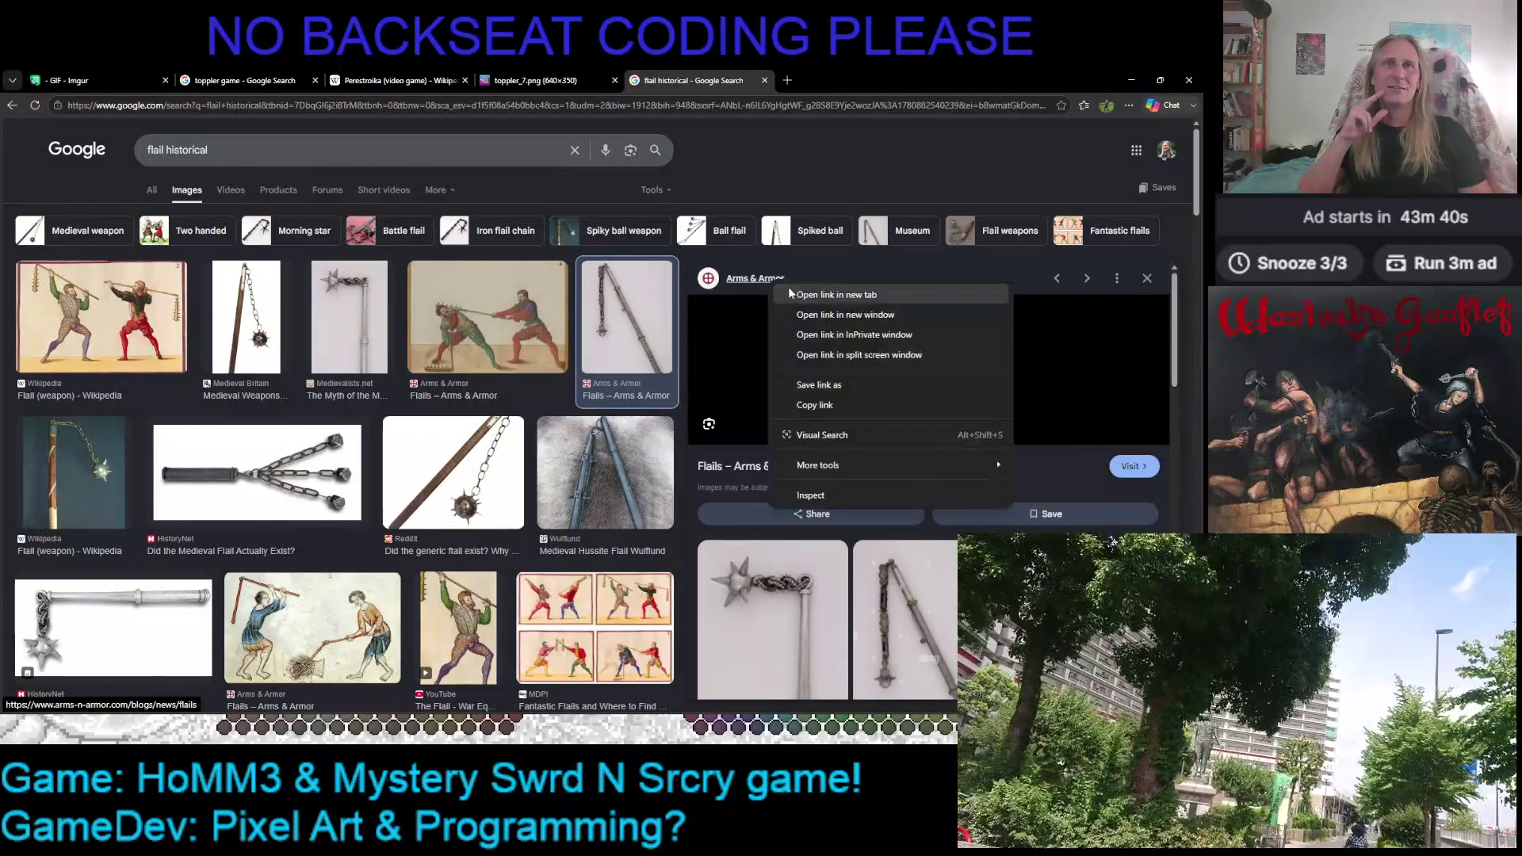
# Open the Arms & Armor article in a new tab, preview the myArmoury flail images, then switch to the article
pyautogui.click(809, 293)
pyautogui.scroll(-3, 858, 399)
pyautogui.scroll(-5, 859, 398)
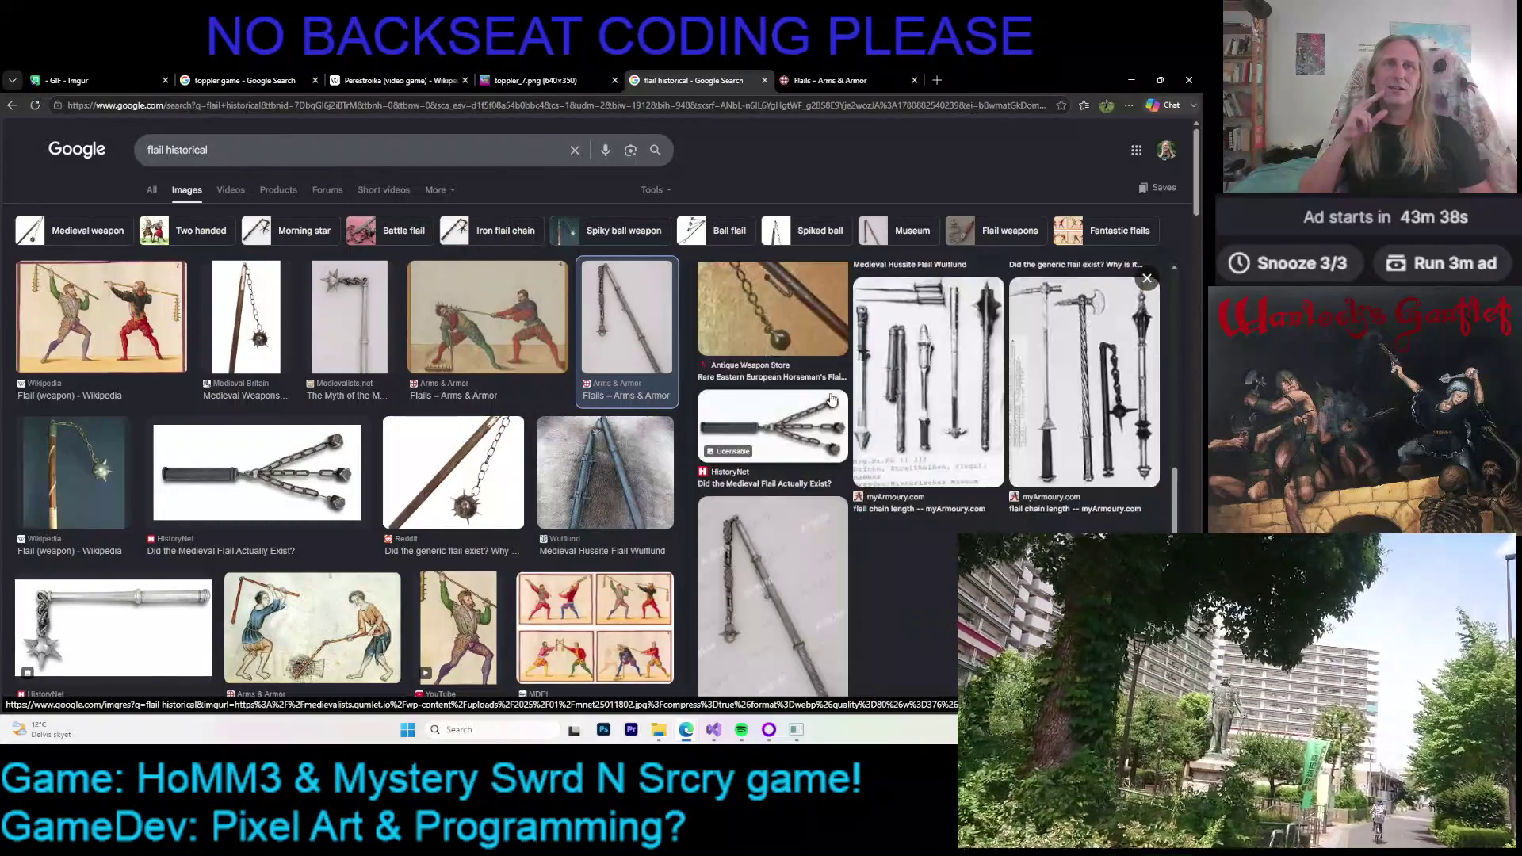
pyautogui.click(1077, 423)
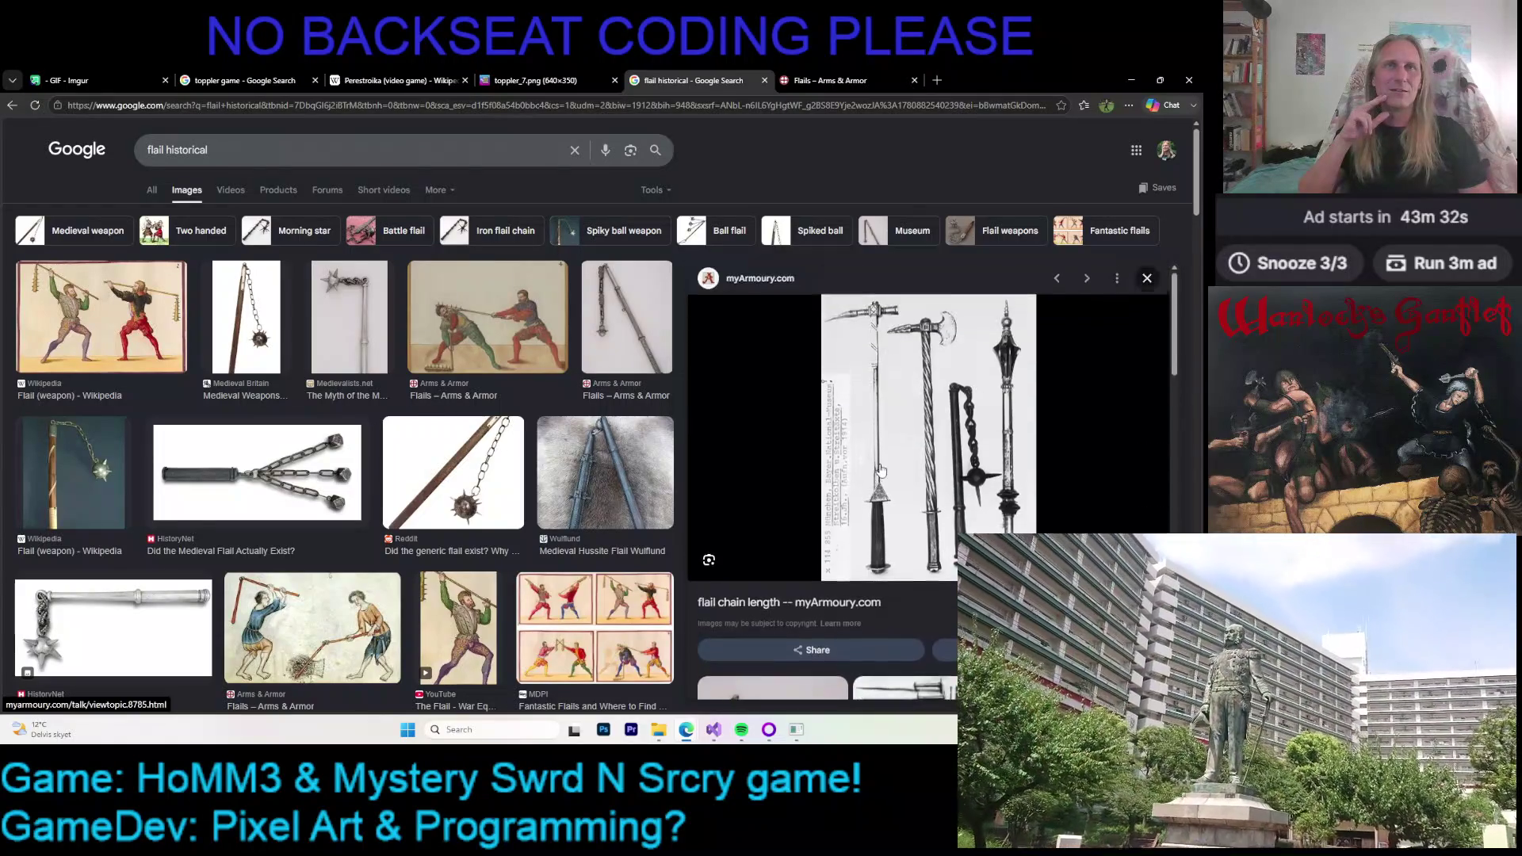
pyautogui.scroll(-3, 878, 467)
pyautogui.scroll(-3, 898, 424)
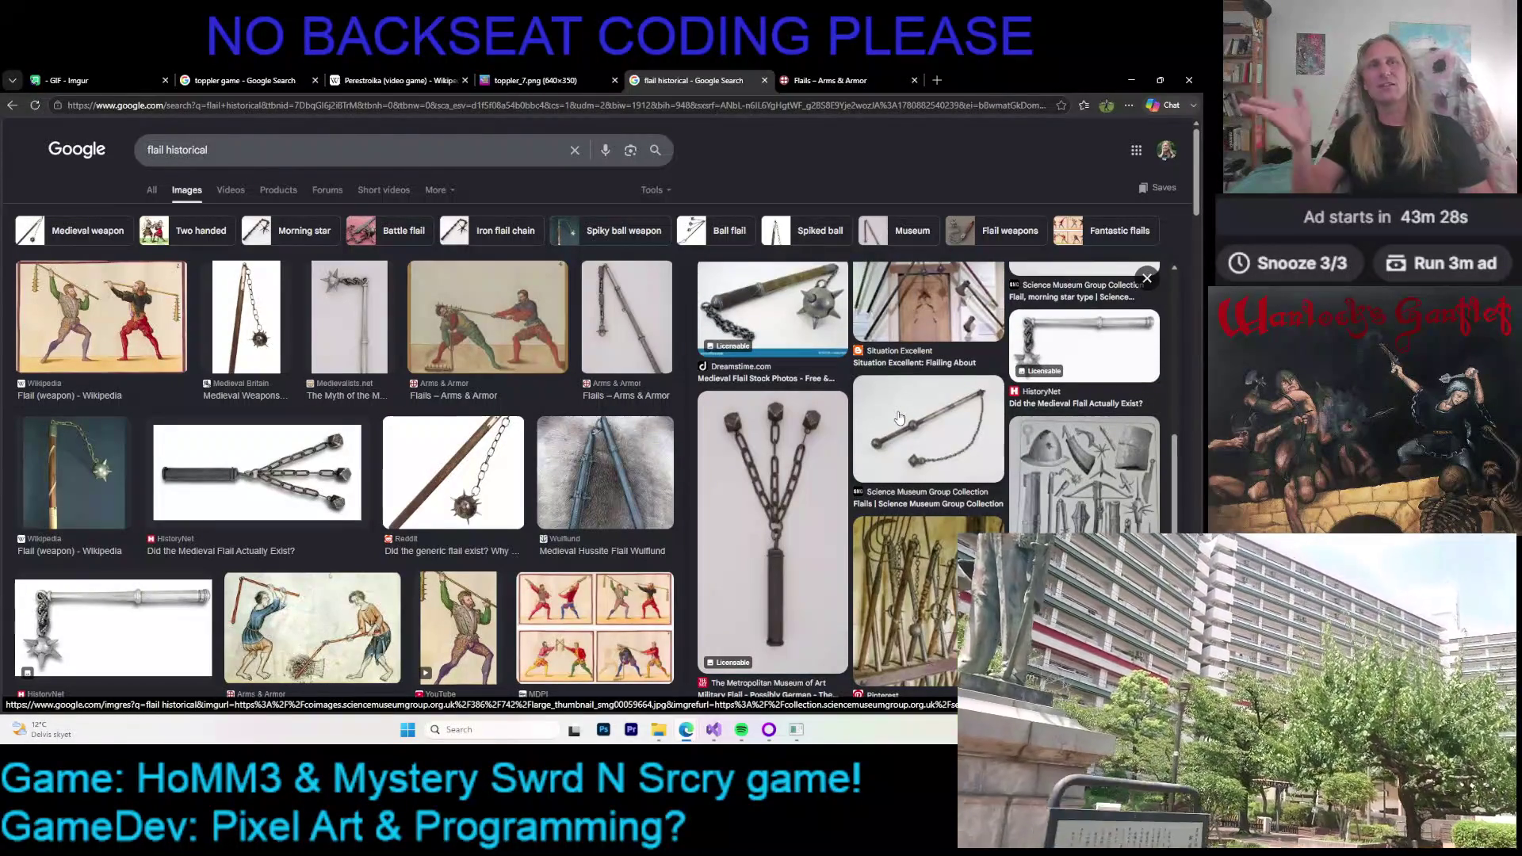
pyautogui.scroll(-2, 900, 417)
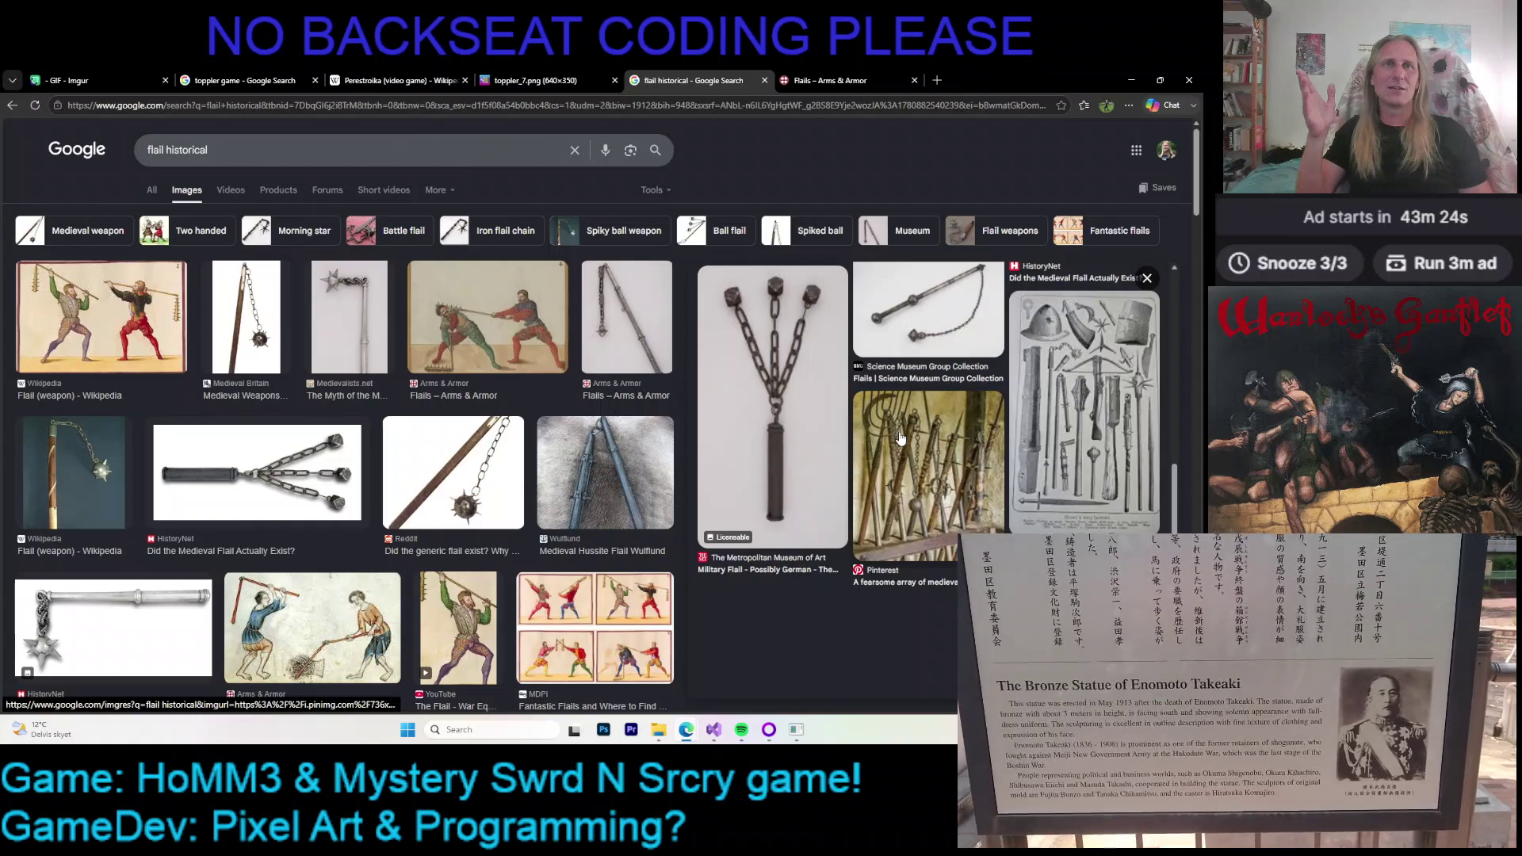
pyautogui.click(901, 436)
pyautogui.scroll(-3, 900, 442)
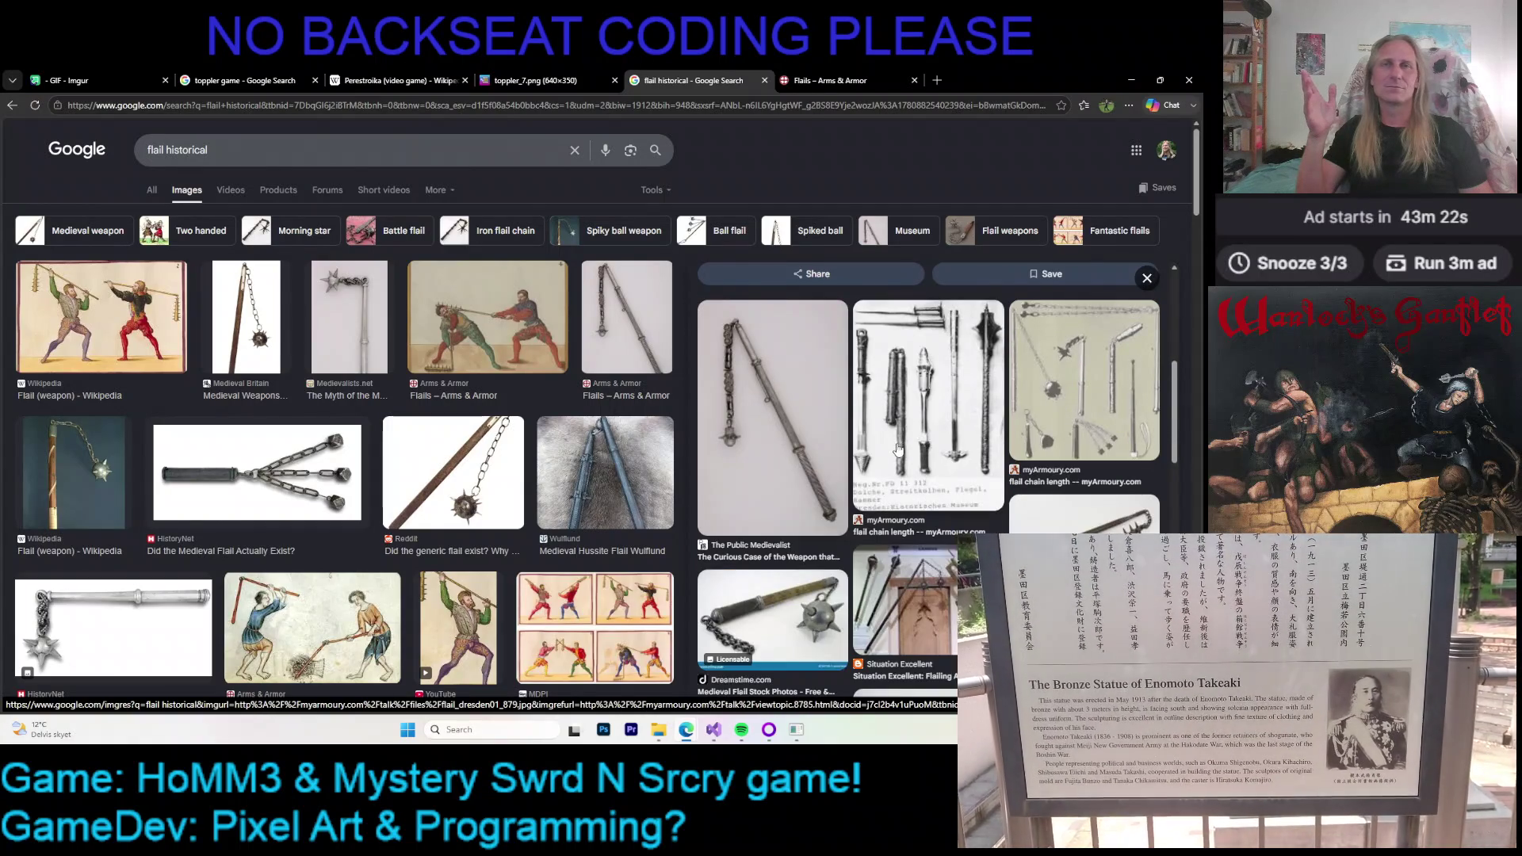
pyautogui.click(898, 451)
pyautogui.scroll(-2, 898, 450)
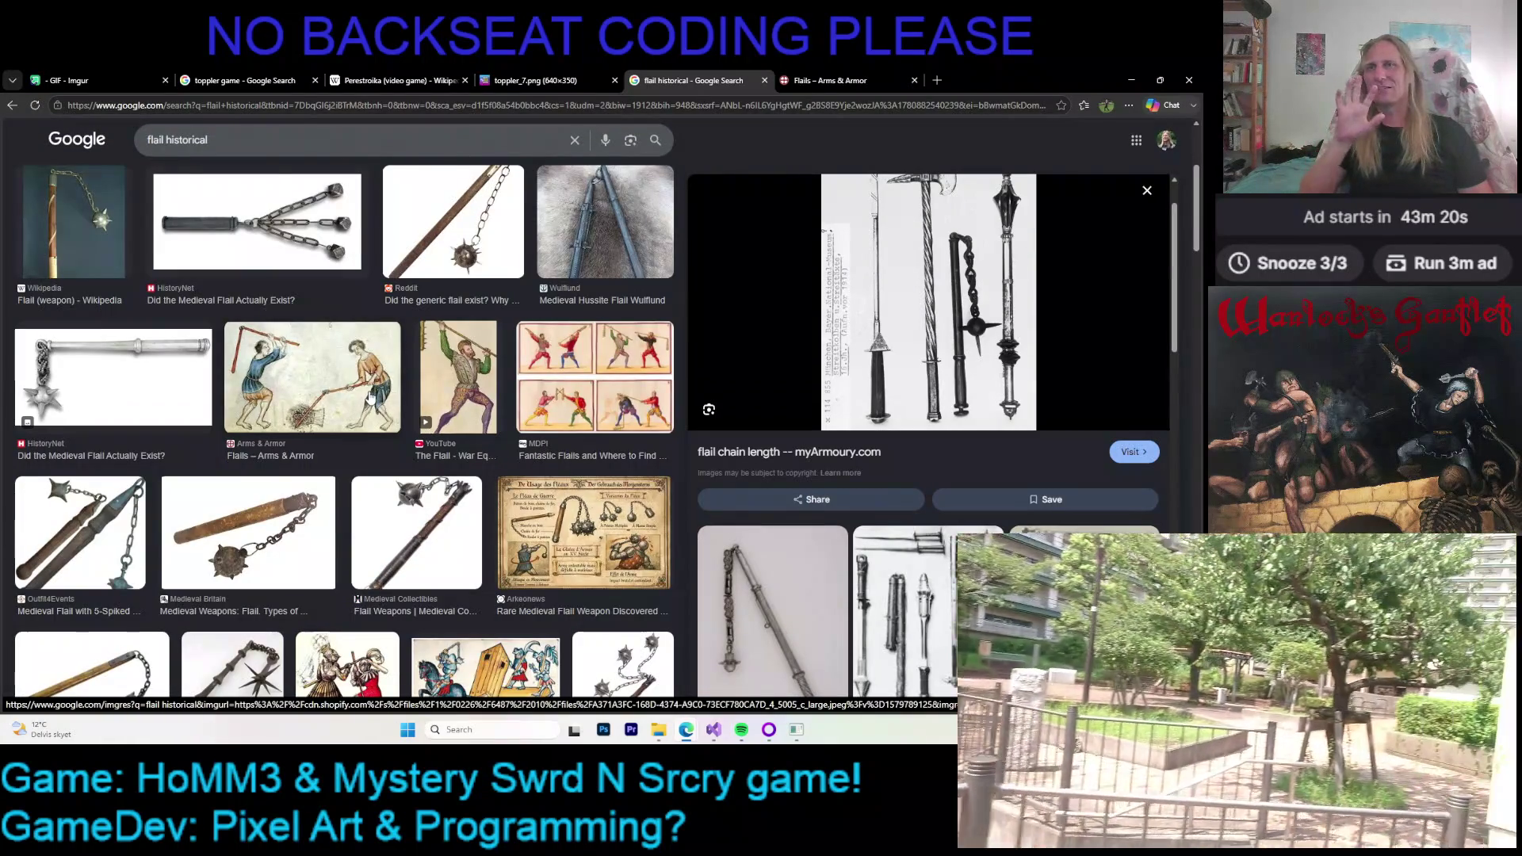
pyautogui.scroll(-2, 369, 399)
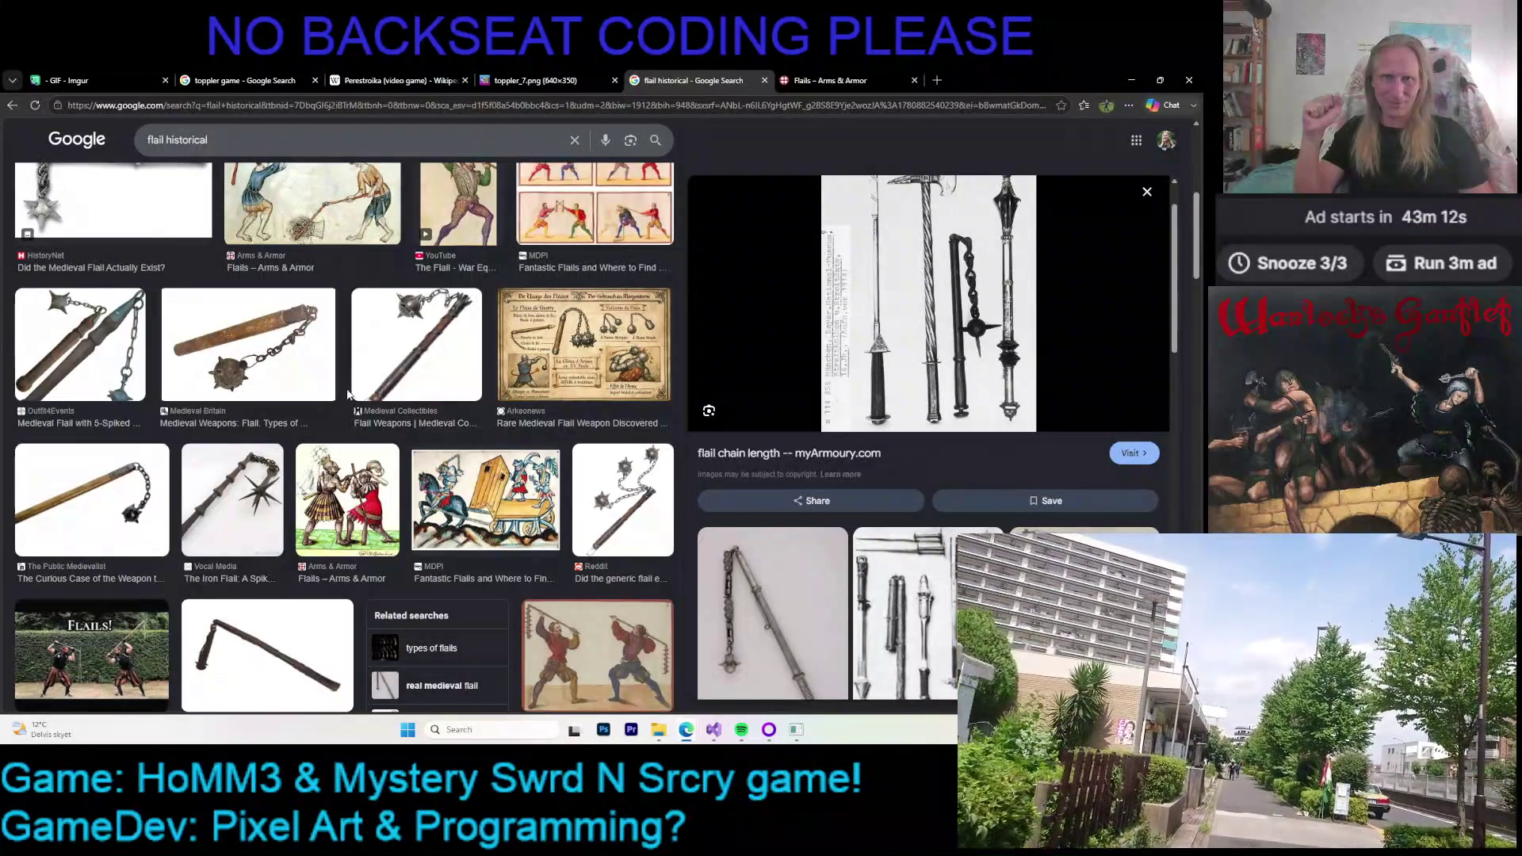
pyautogui.scroll(-3, 326, 385)
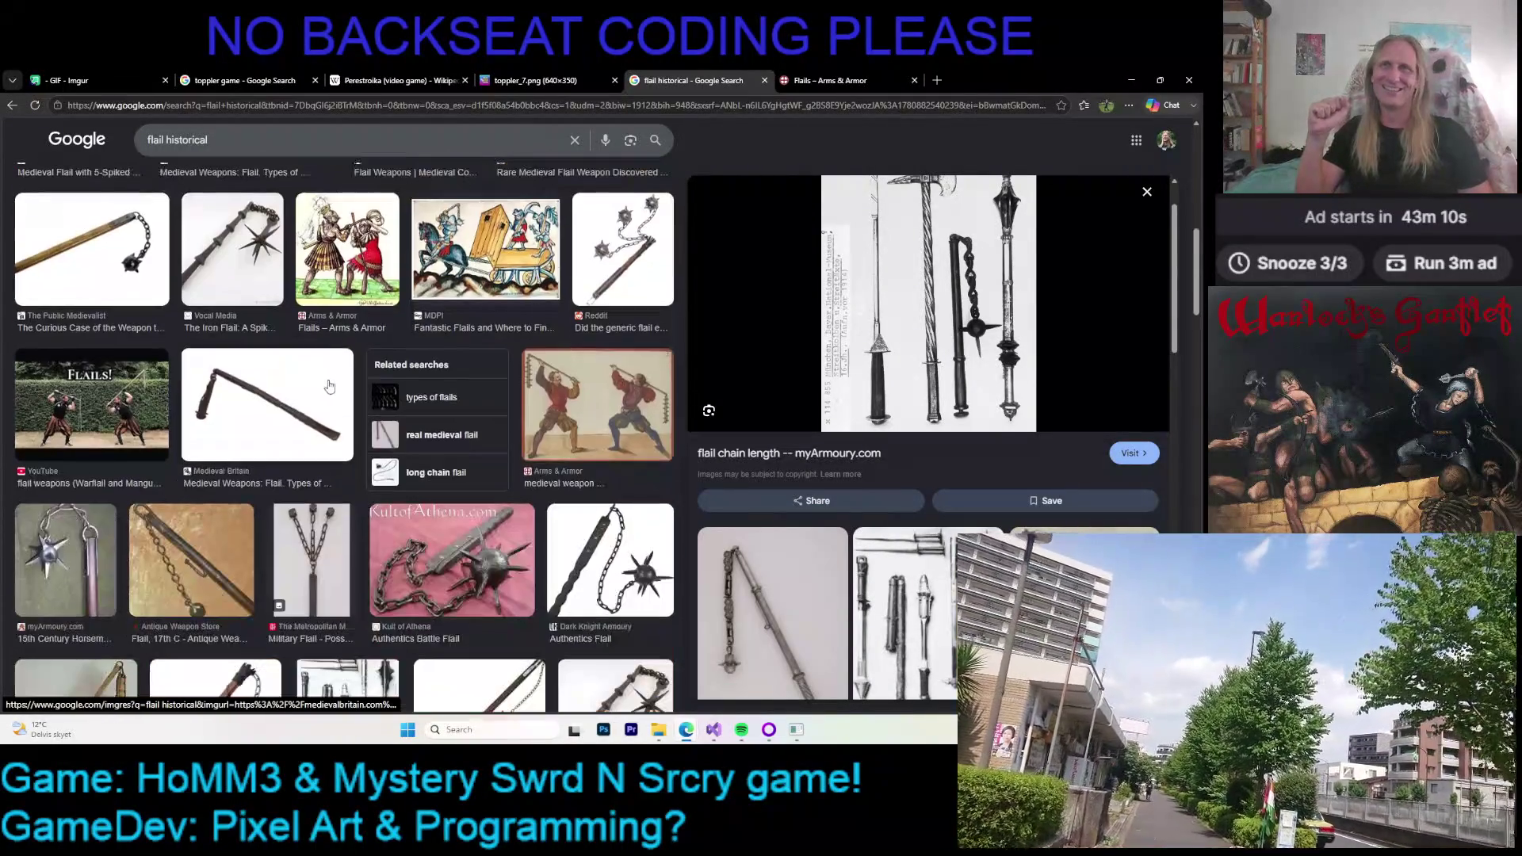
pyautogui.scroll(1, 325, 385)
pyautogui.scroll(-1, 314, 385)
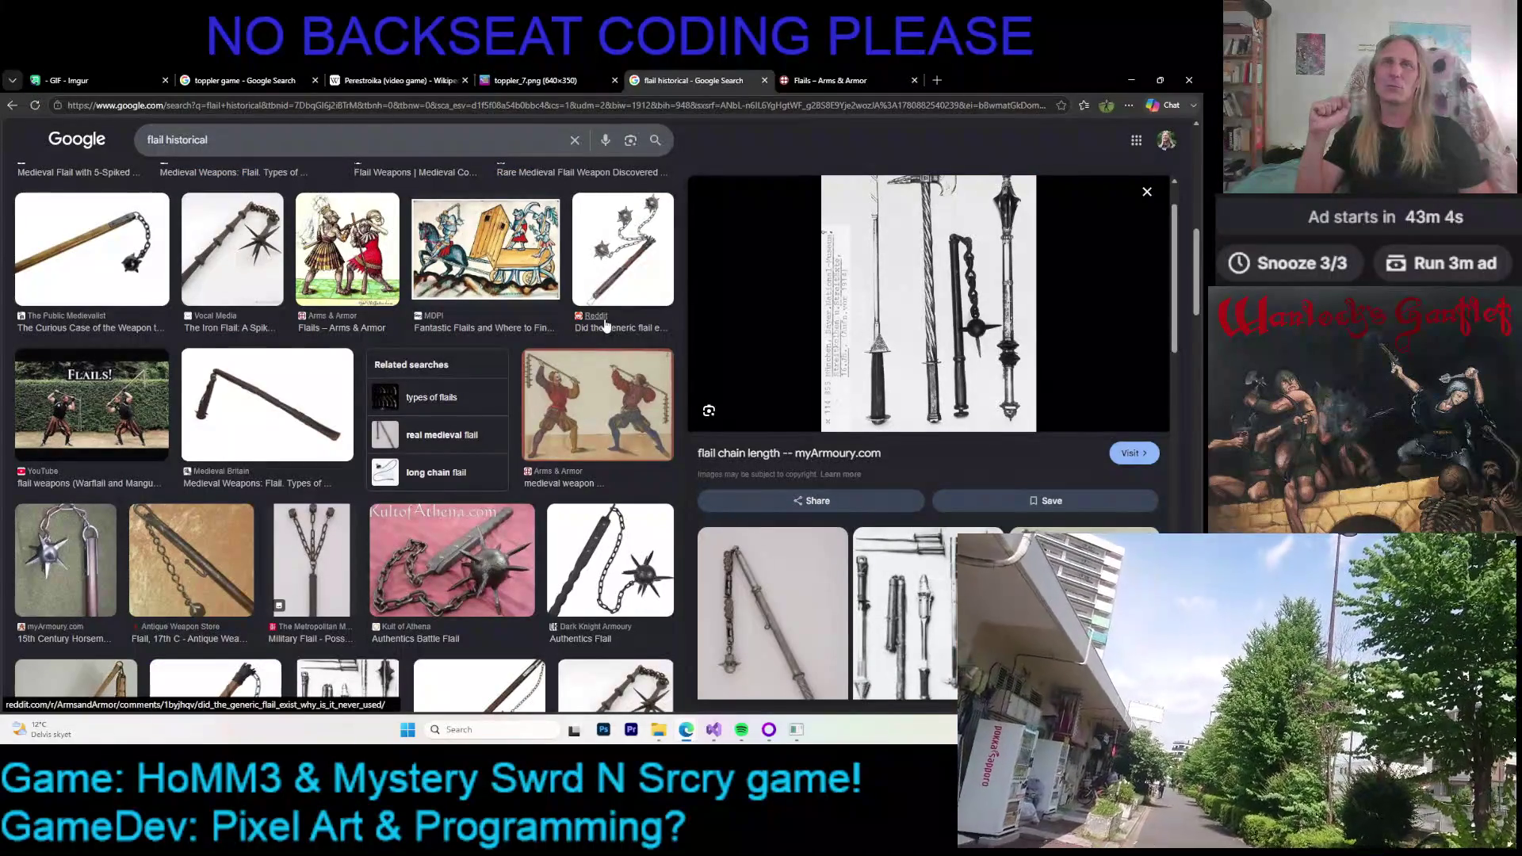
pyautogui.scroll(-1, 358, 391)
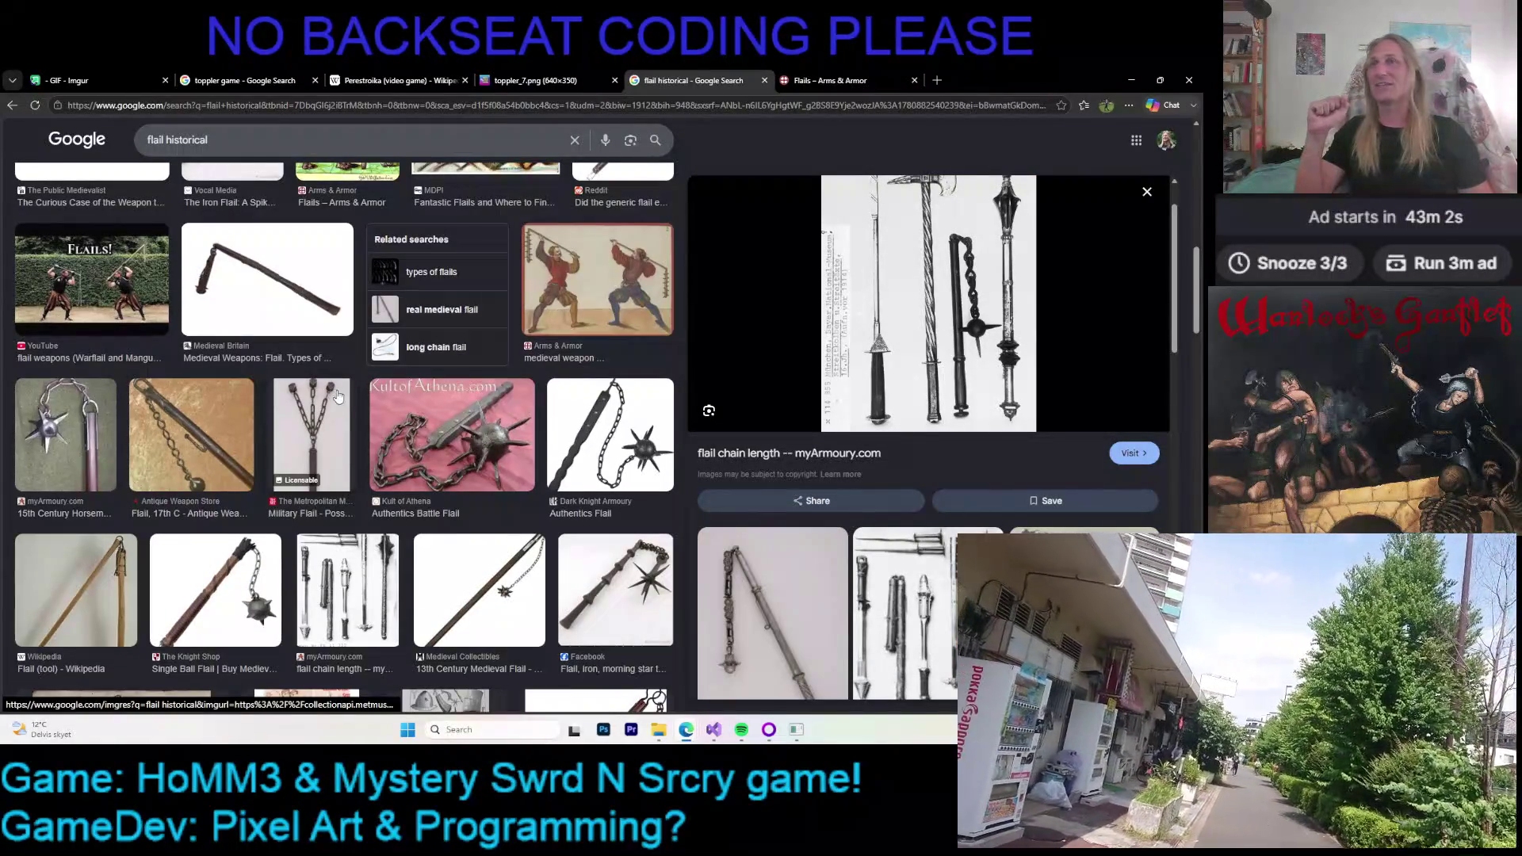
pyautogui.scroll(-2, 310, 434)
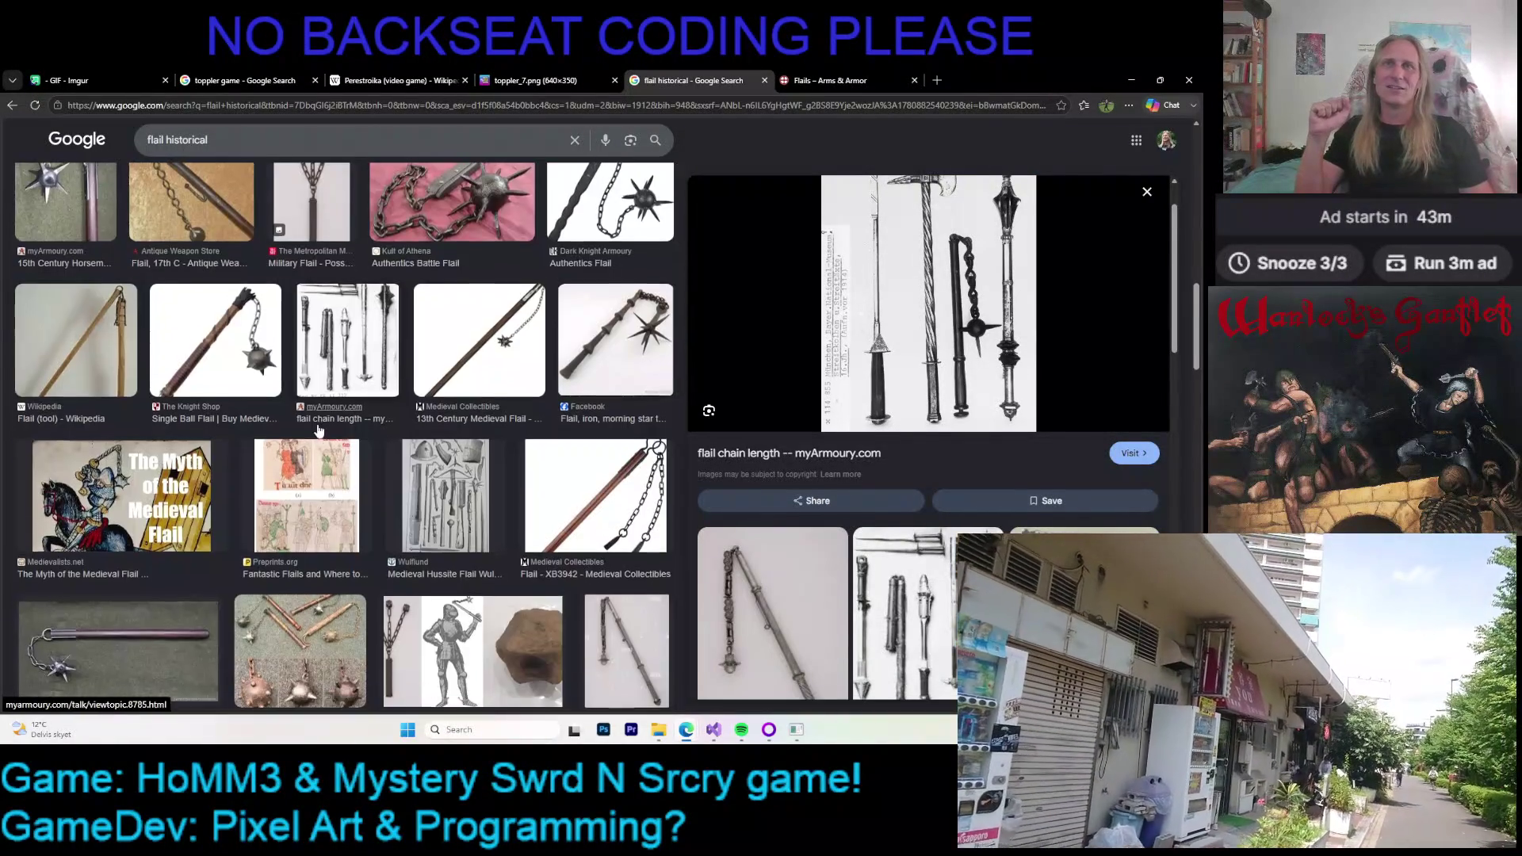
pyautogui.scroll(1, 455, 424)
pyautogui.scroll(-2, 533, 406)
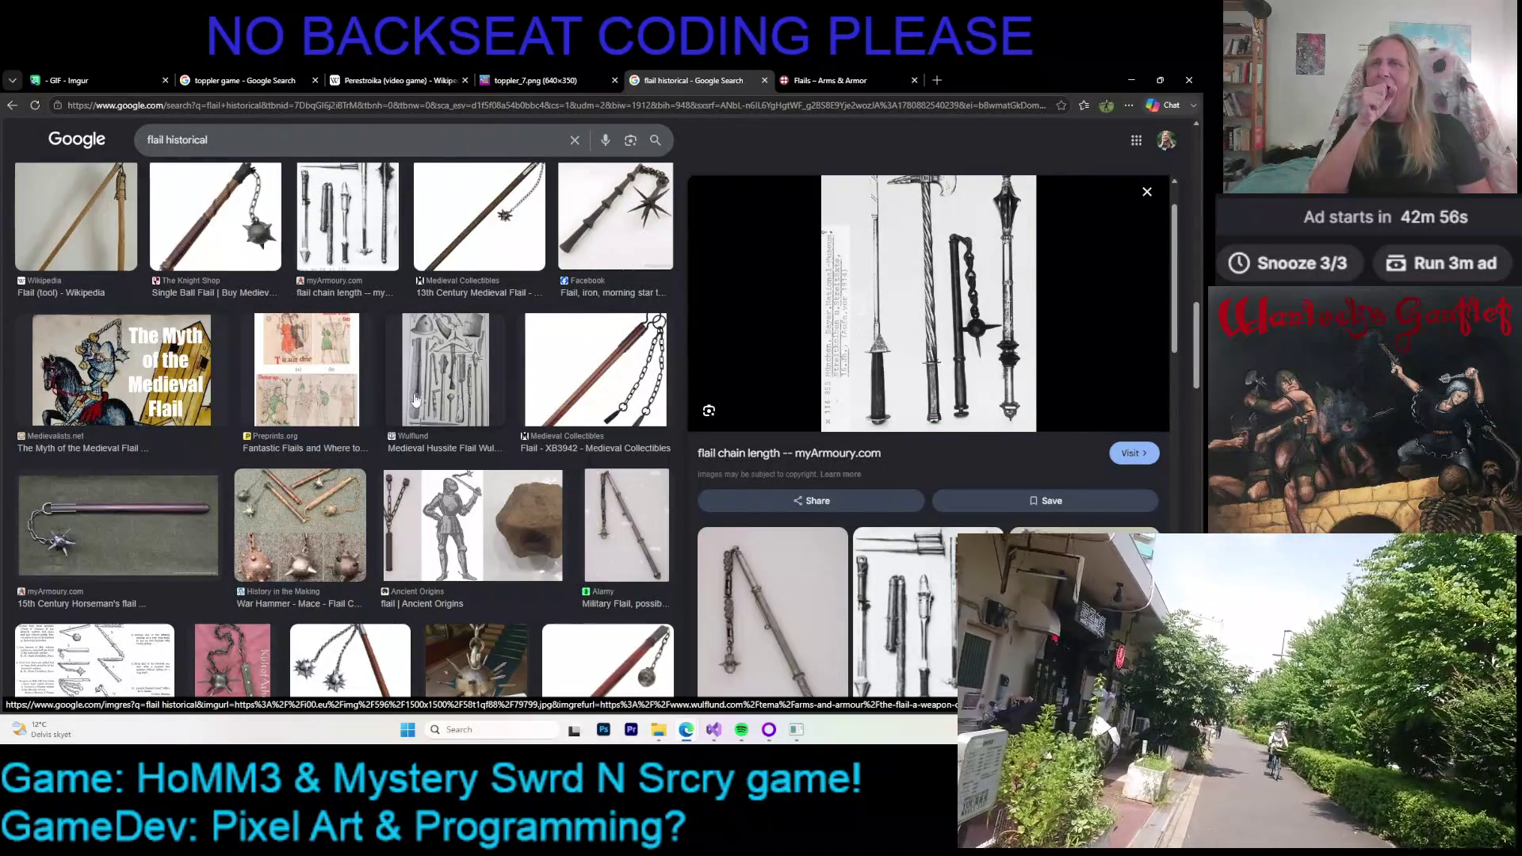
pyautogui.scroll(-2, 416, 404)
pyautogui.scroll(-2, 444, 386)
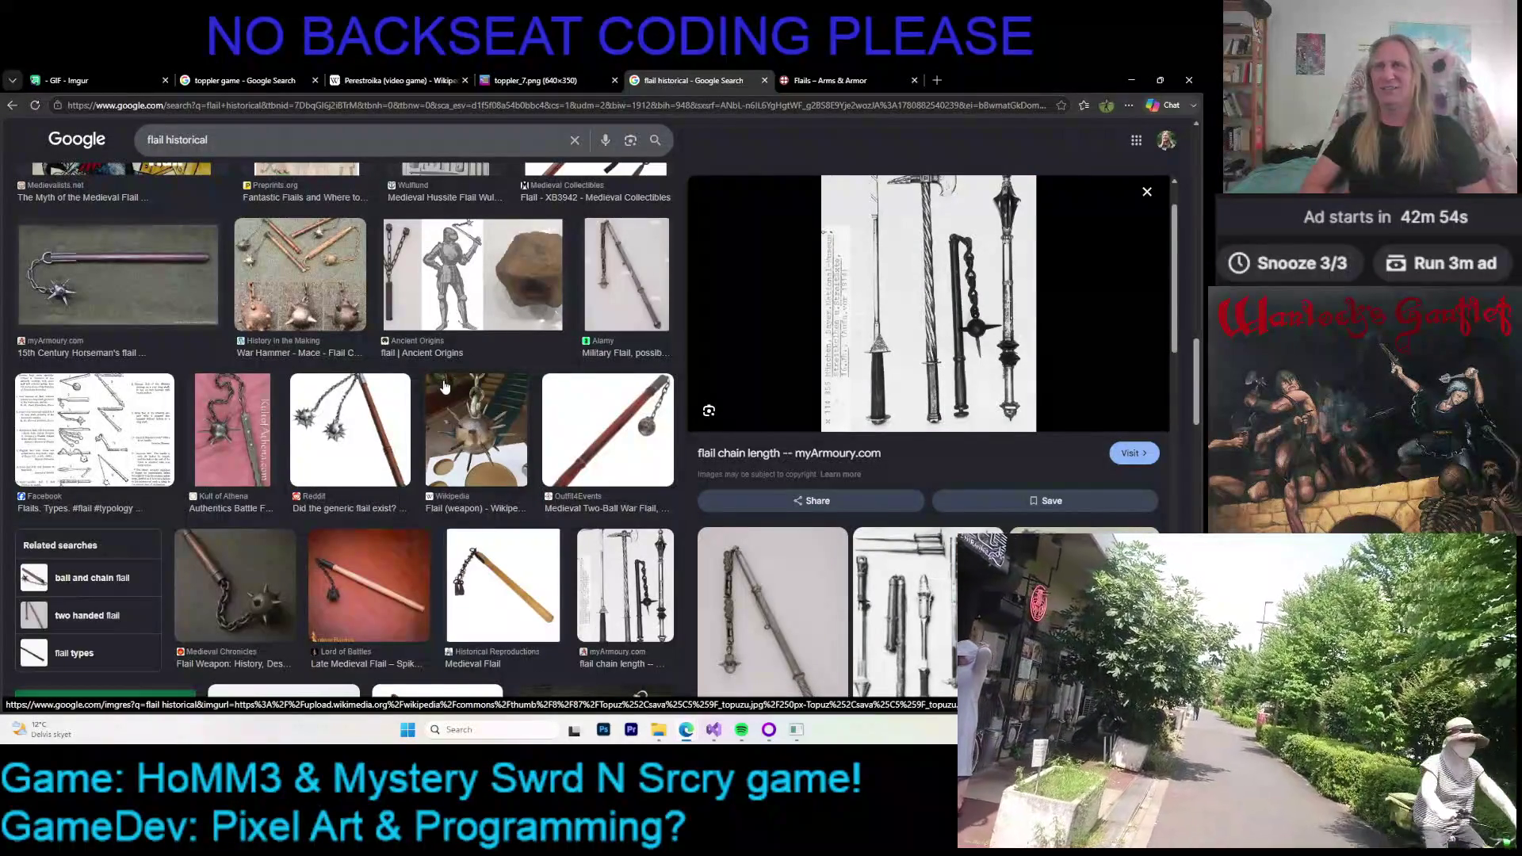
pyautogui.scroll(-2, 432, 380)
pyautogui.scroll(-2, 431, 368)
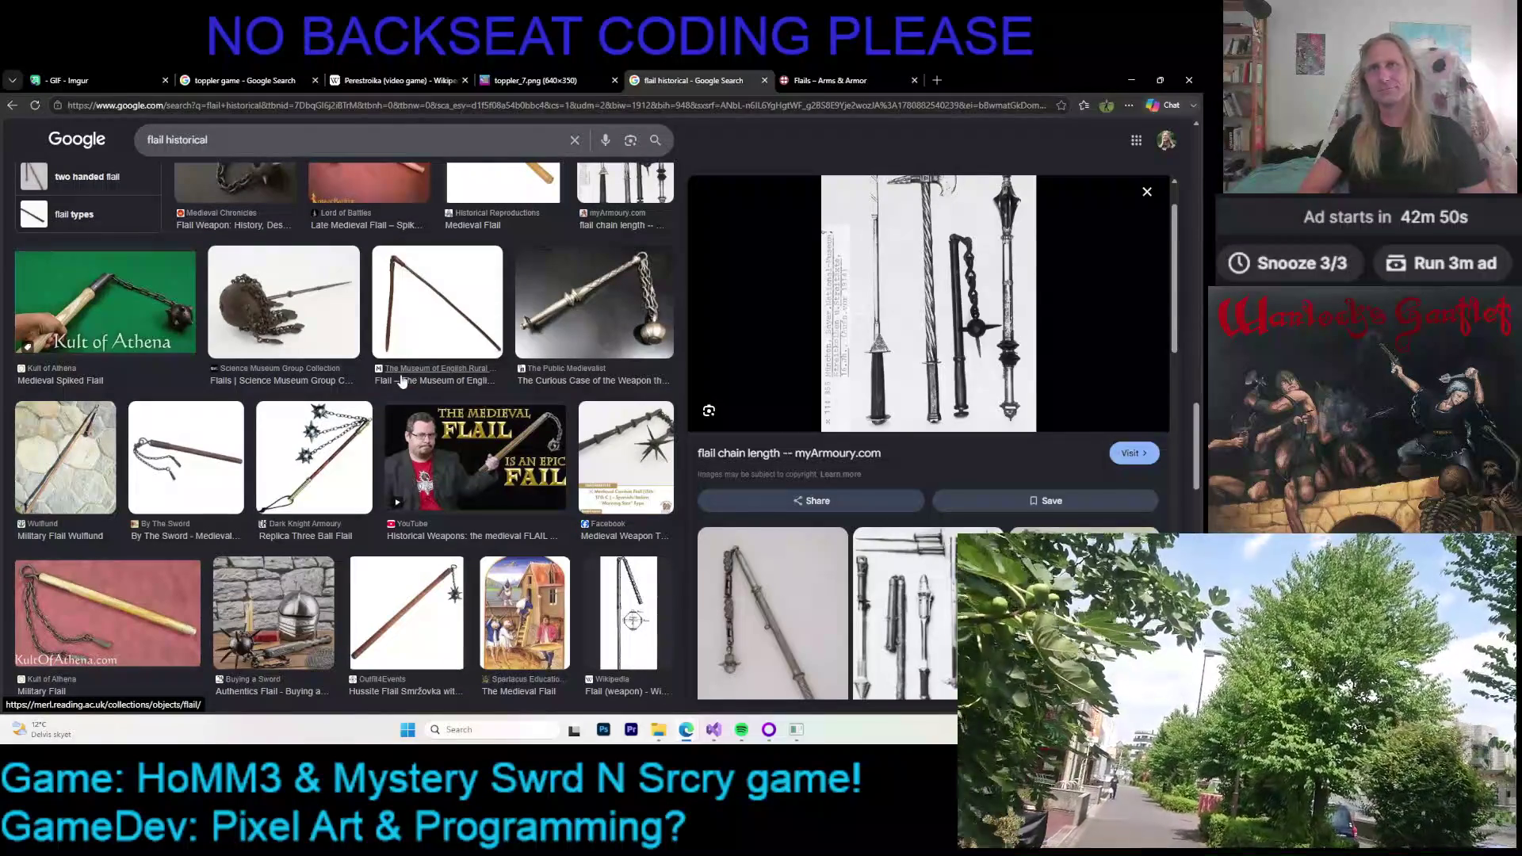
pyautogui.scroll(3, 402, 378)
pyautogui.scroll(2, 404, 378)
pyautogui.scroll(2, 404, 377)
pyautogui.scroll(2, 404, 377)
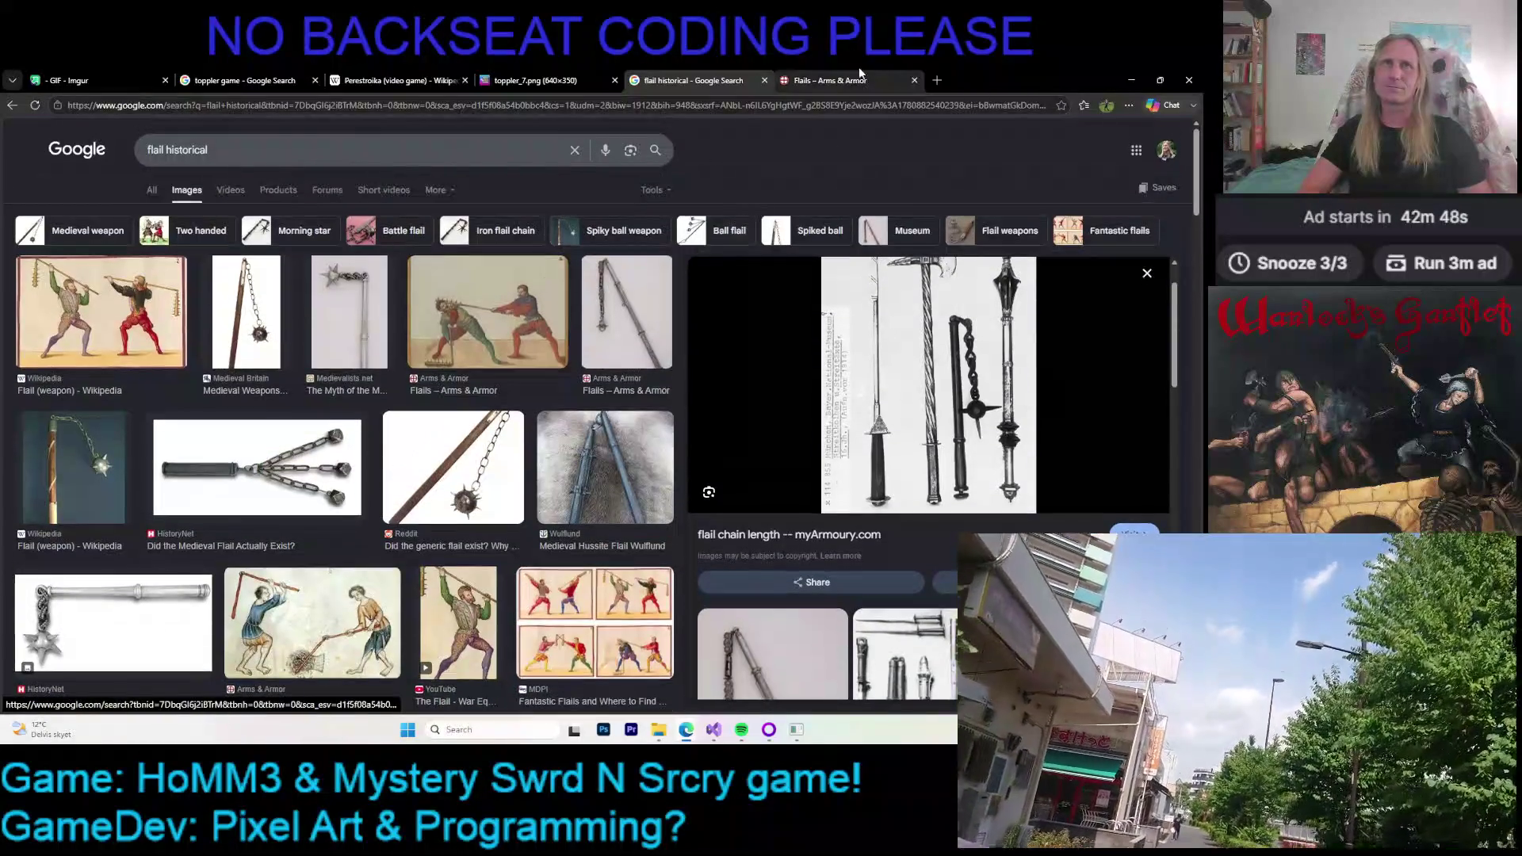
pyautogui.click(860, 74)
pyautogui.scroll(-2, 702, 298)
pyautogui.scroll(-2, 691, 303)
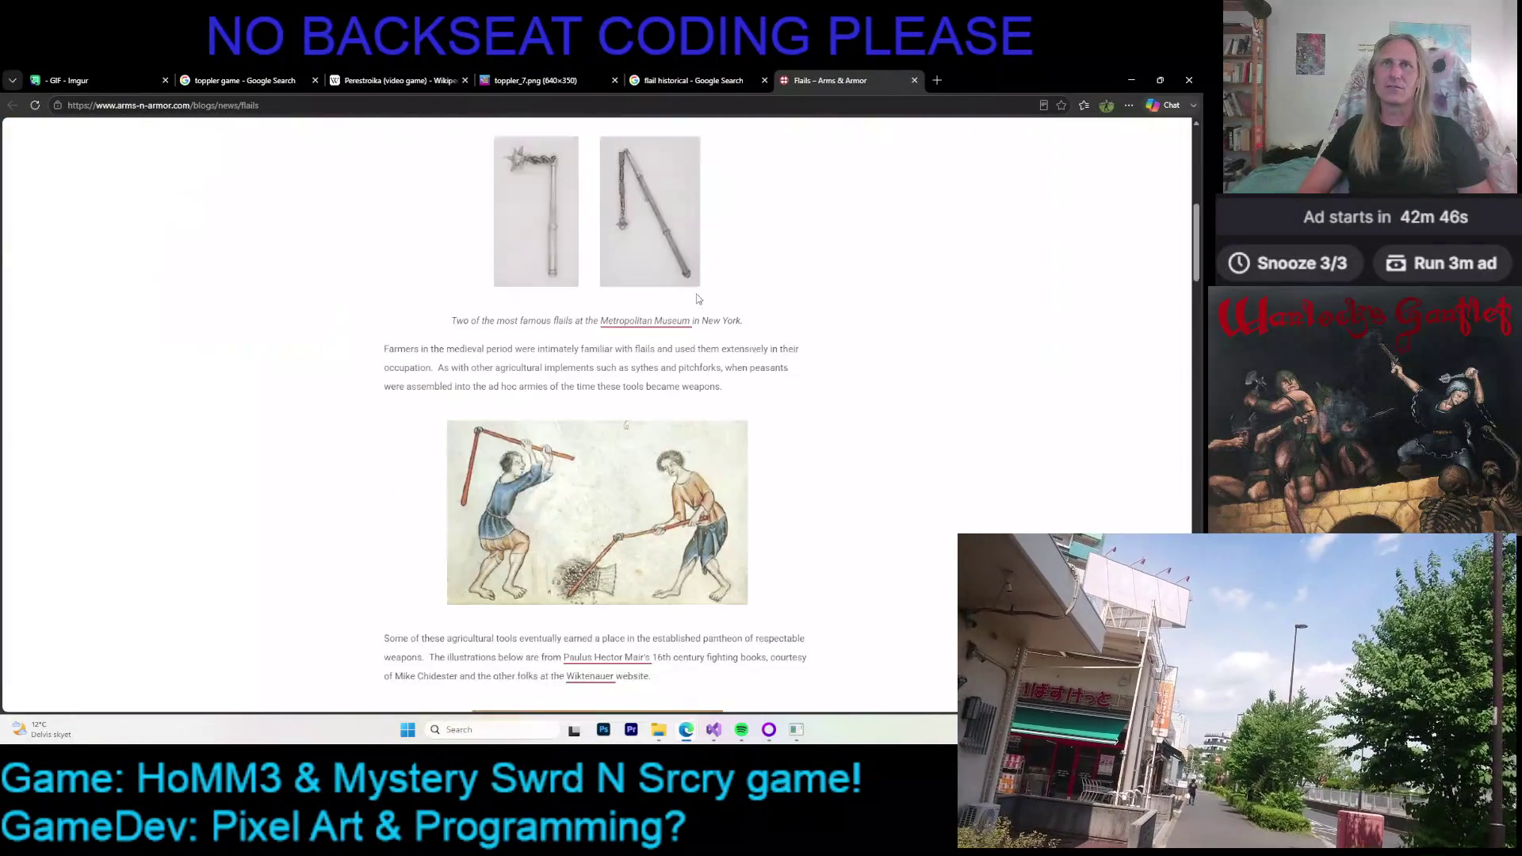
pyautogui.scroll(-2, 691, 303)
pyautogui.scroll(2, 816, 273)
pyautogui.scroll(-1, 793, 286)
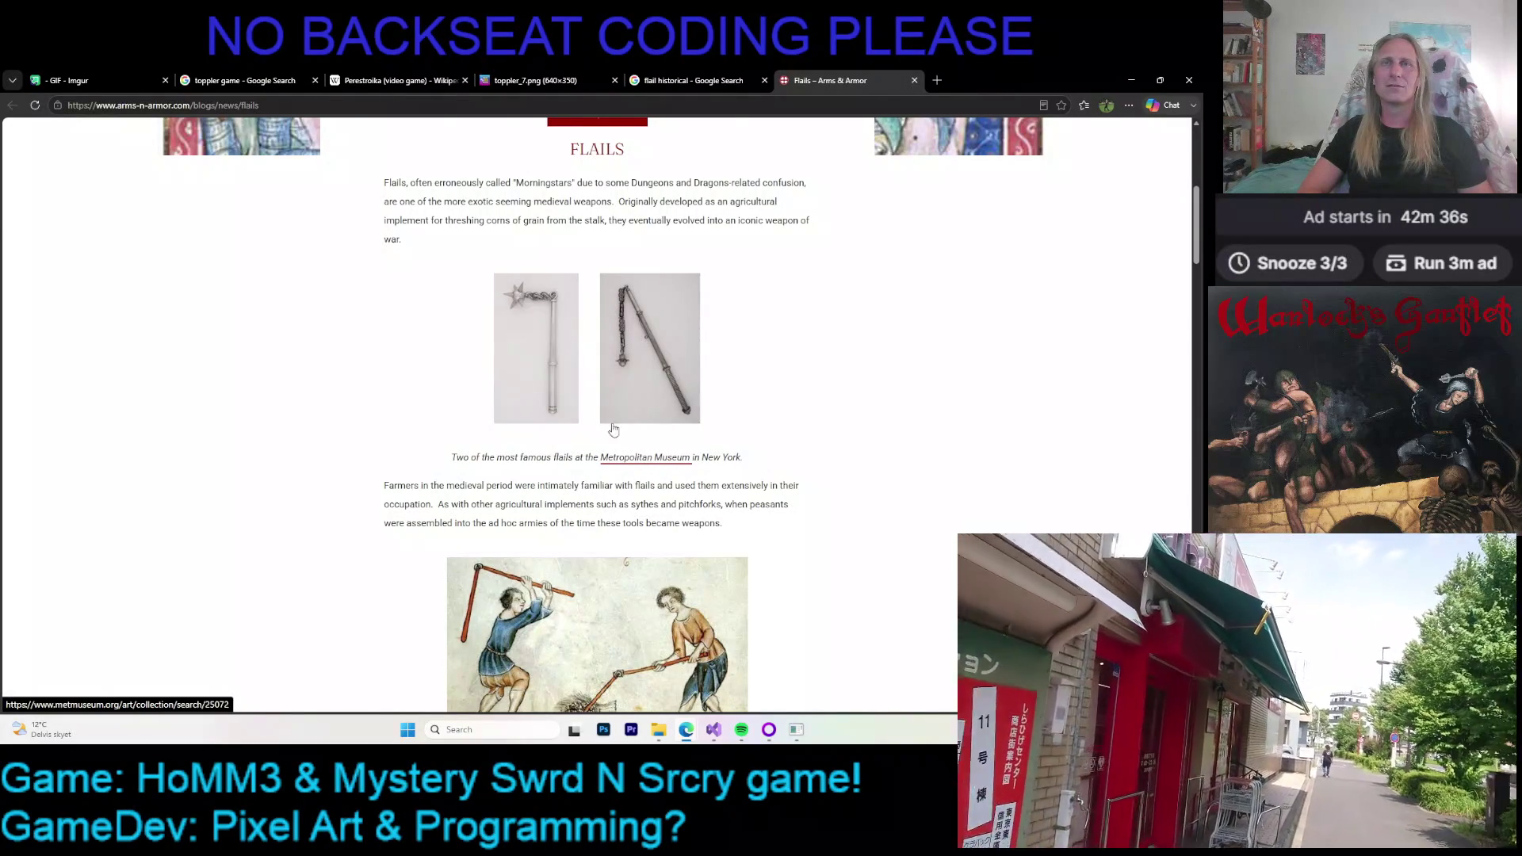
# Open the article's Metropolitan Museum link in a new tab and switch to the Met homepage
pyautogui.rightClick(642, 459)
pyautogui.click(690, 471)
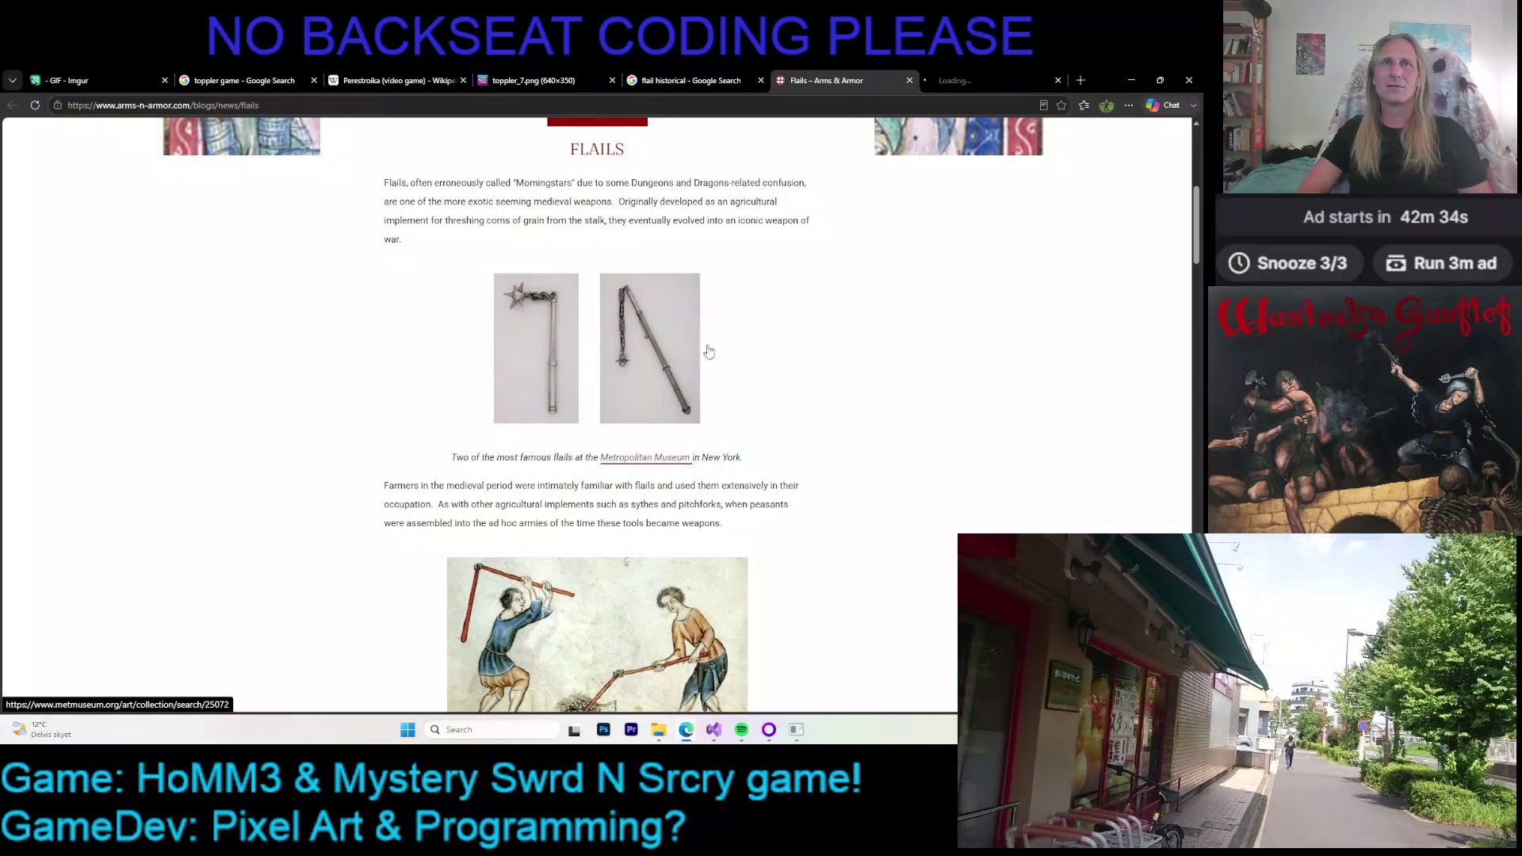
pyautogui.click(988, 80)
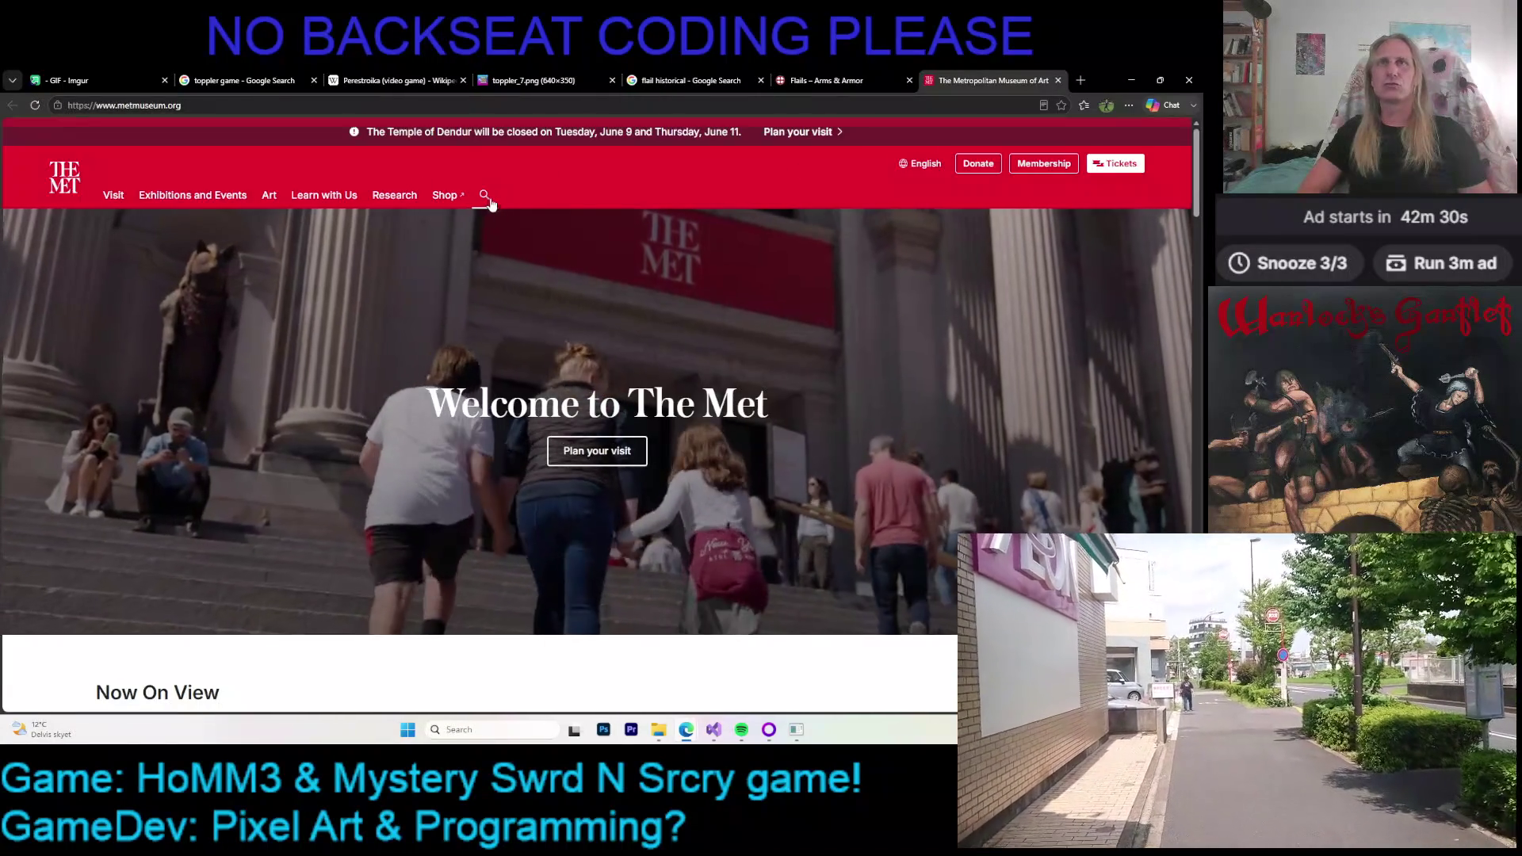
# Search the Met collection for 'flail'
pyautogui.click(483, 195)
pyautogui.write('flai')
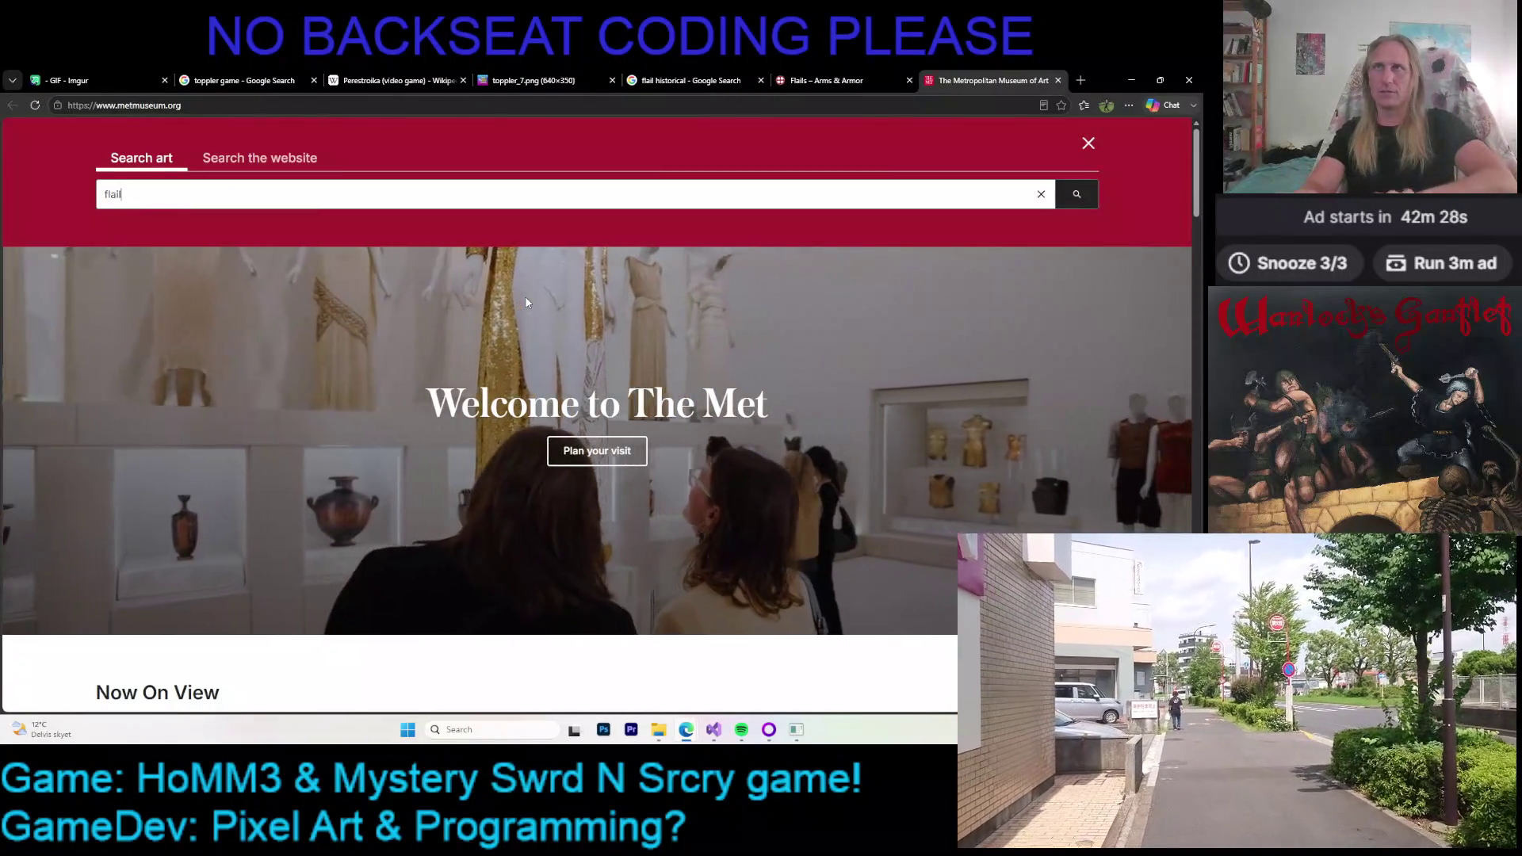
pyautogui.write('l')
pyautogui.press('Return')
pyautogui.scroll(-3, 715, 321)
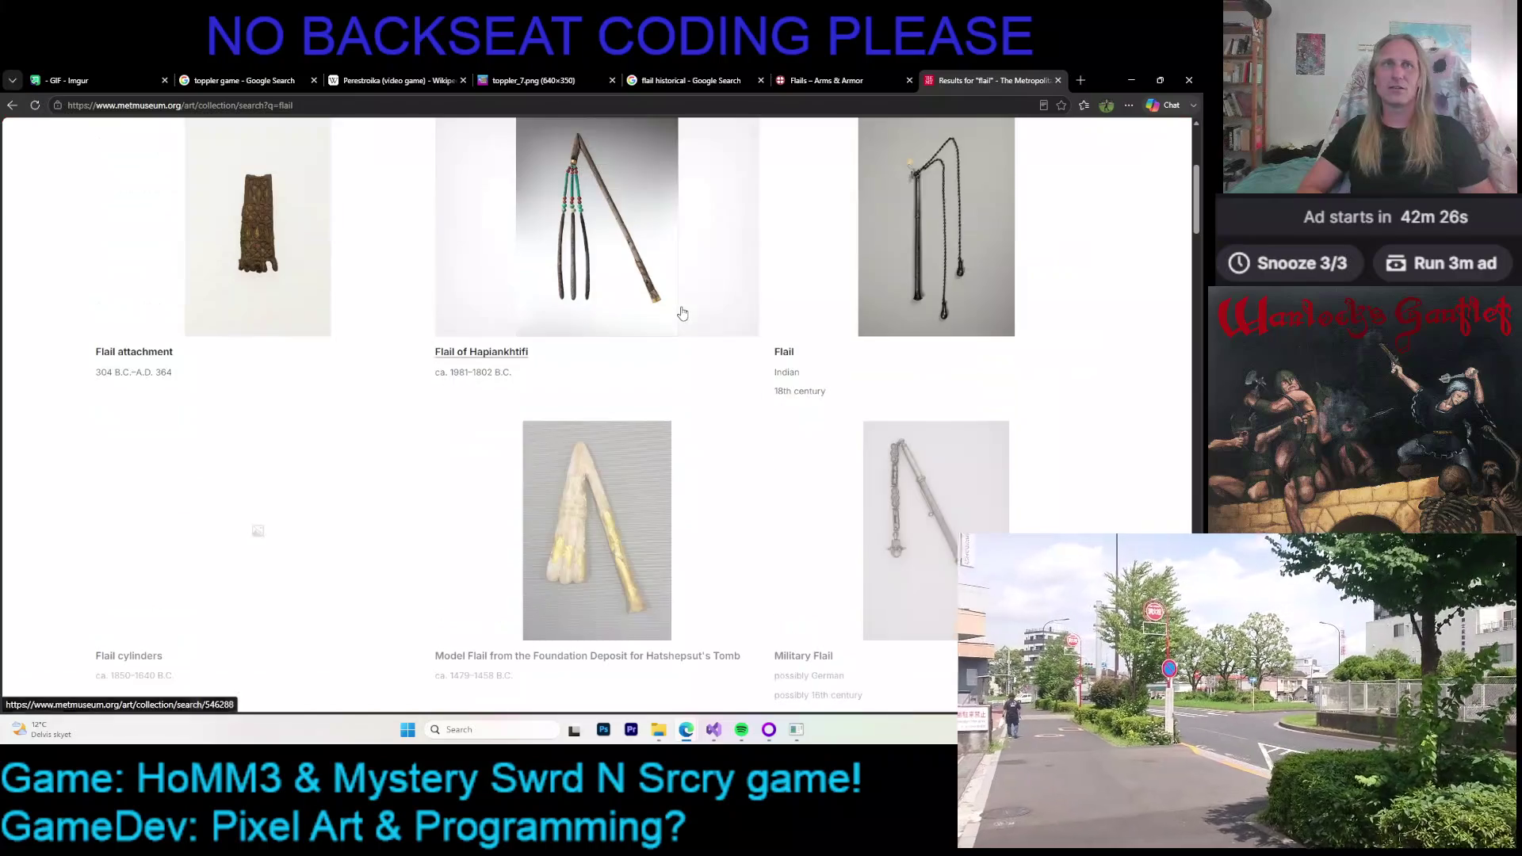
pyautogui.scroll(-2, 730, 323)
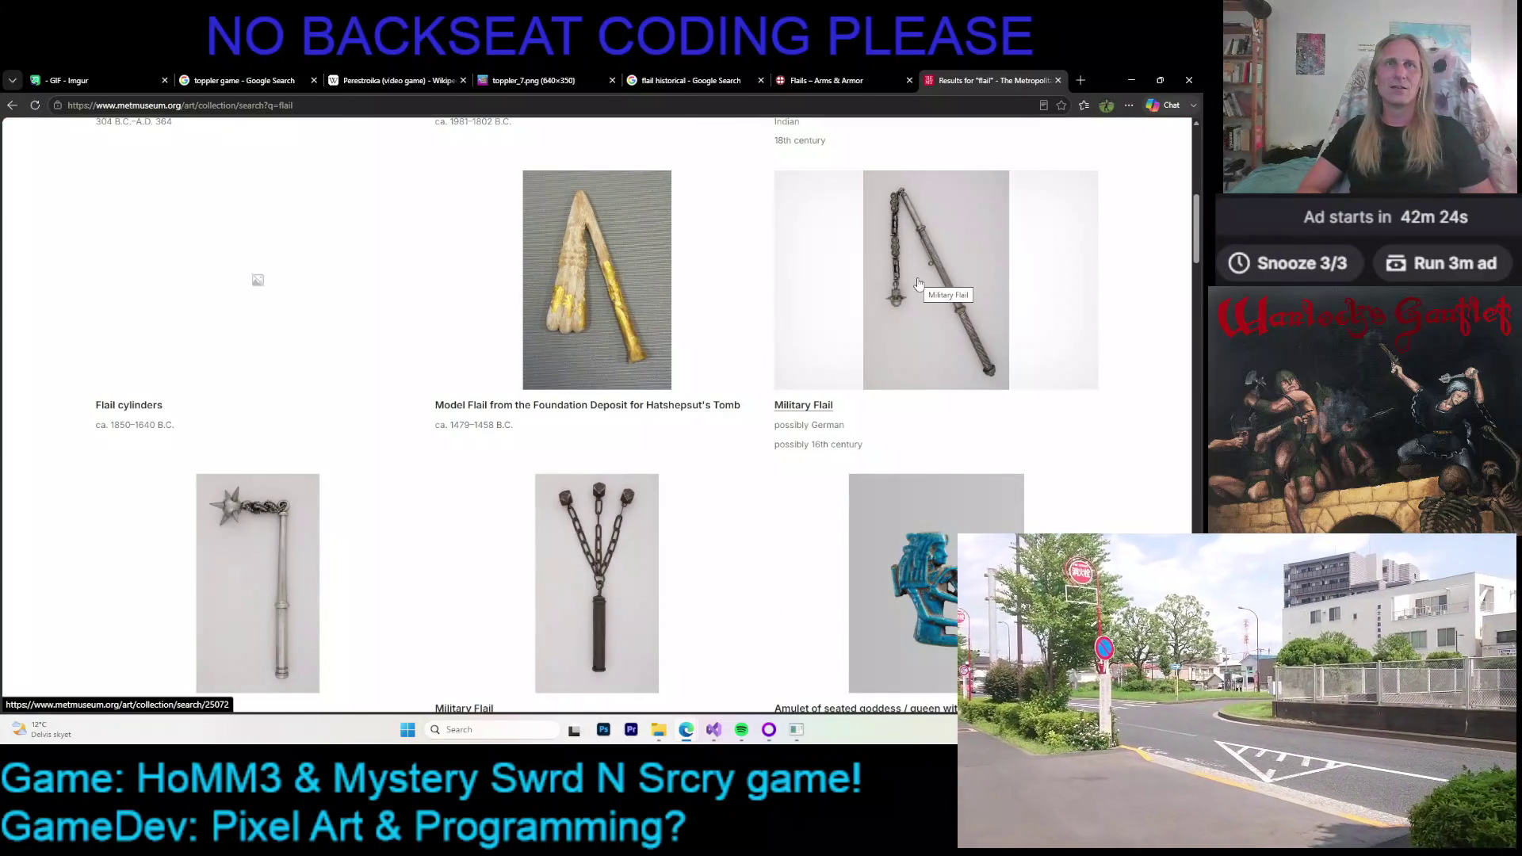
# Open both Military Flail results in new tabs and switch to the first one
pyautogui.rightClick(902, 282)
pyautogui.click(952, 285)
pyautogui.scroll(-2, 345, 322)
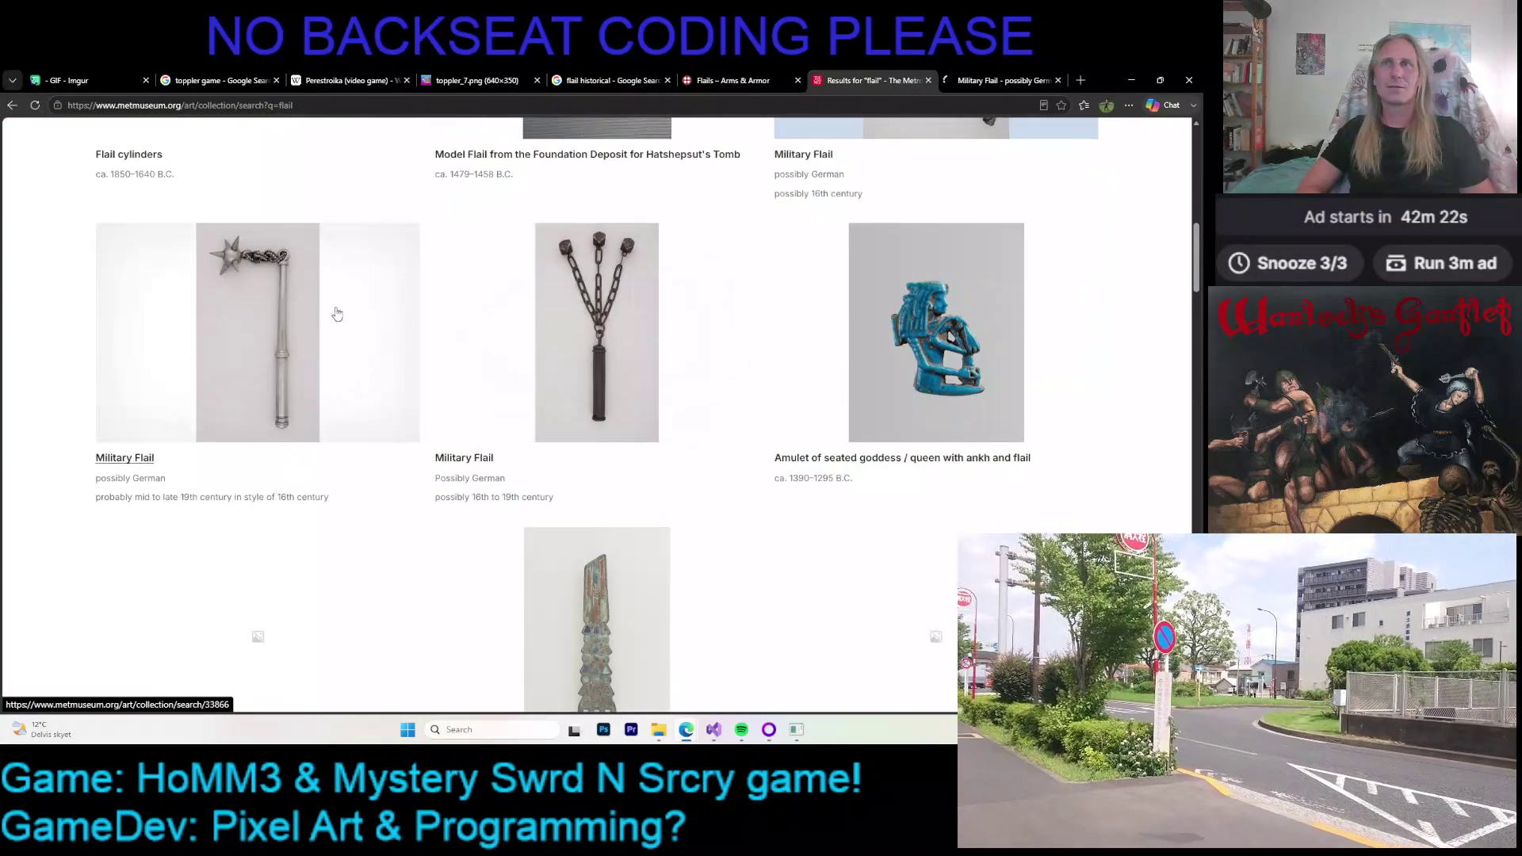
pyautogui.rightClick(312, 302)
pyautogui.click(345, 305)
pyautogui.scroll(-2, 425, 322)
pyautogui.scroll(-3, 615, 345)
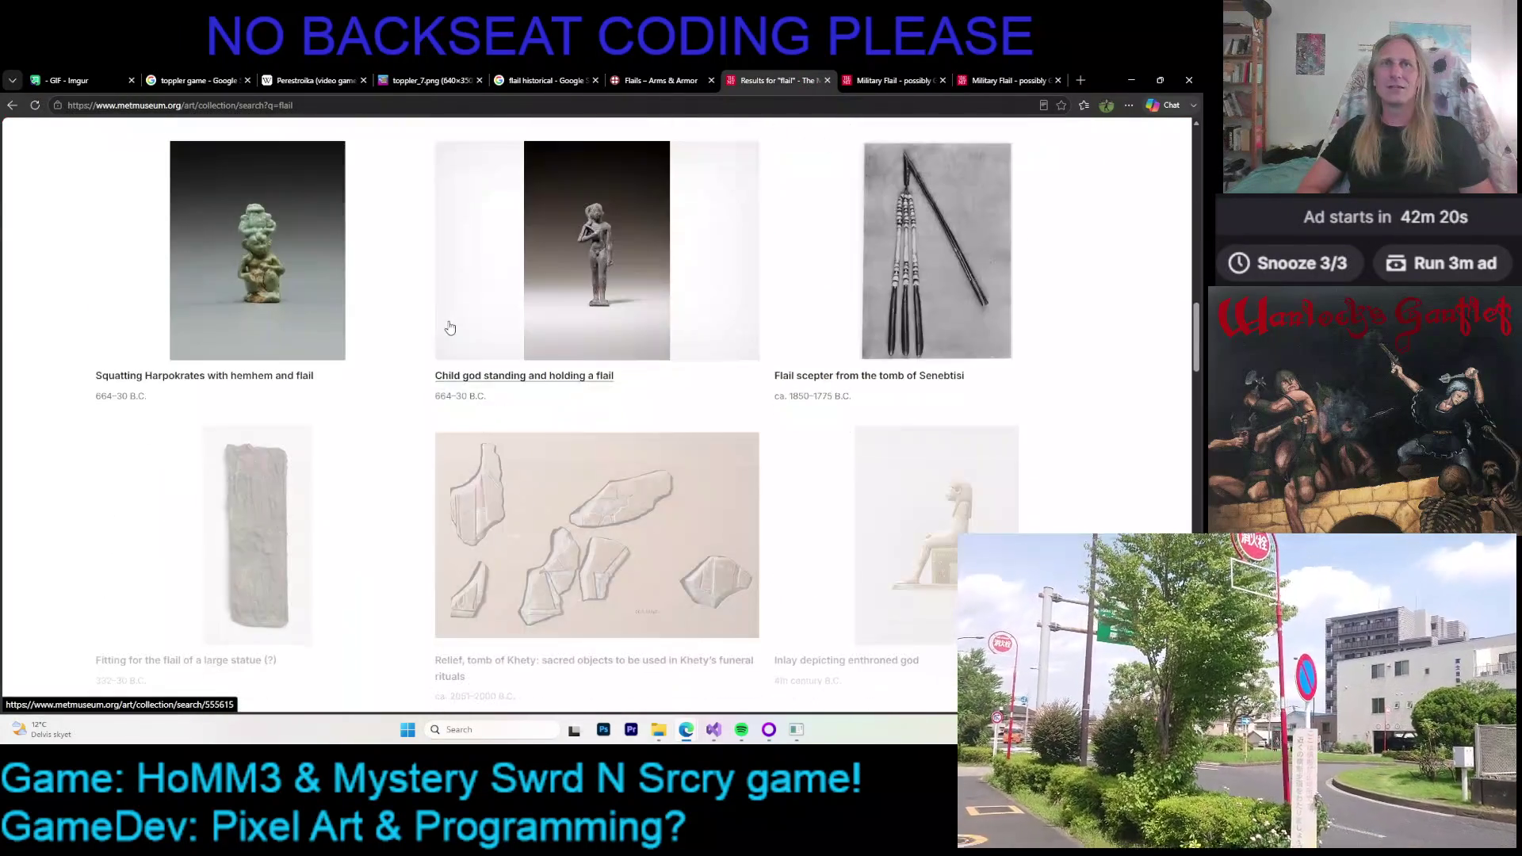
pyautogui.scroll(3, 615, 345)
pyautogui.hotkey('ctrl', 'Tab')
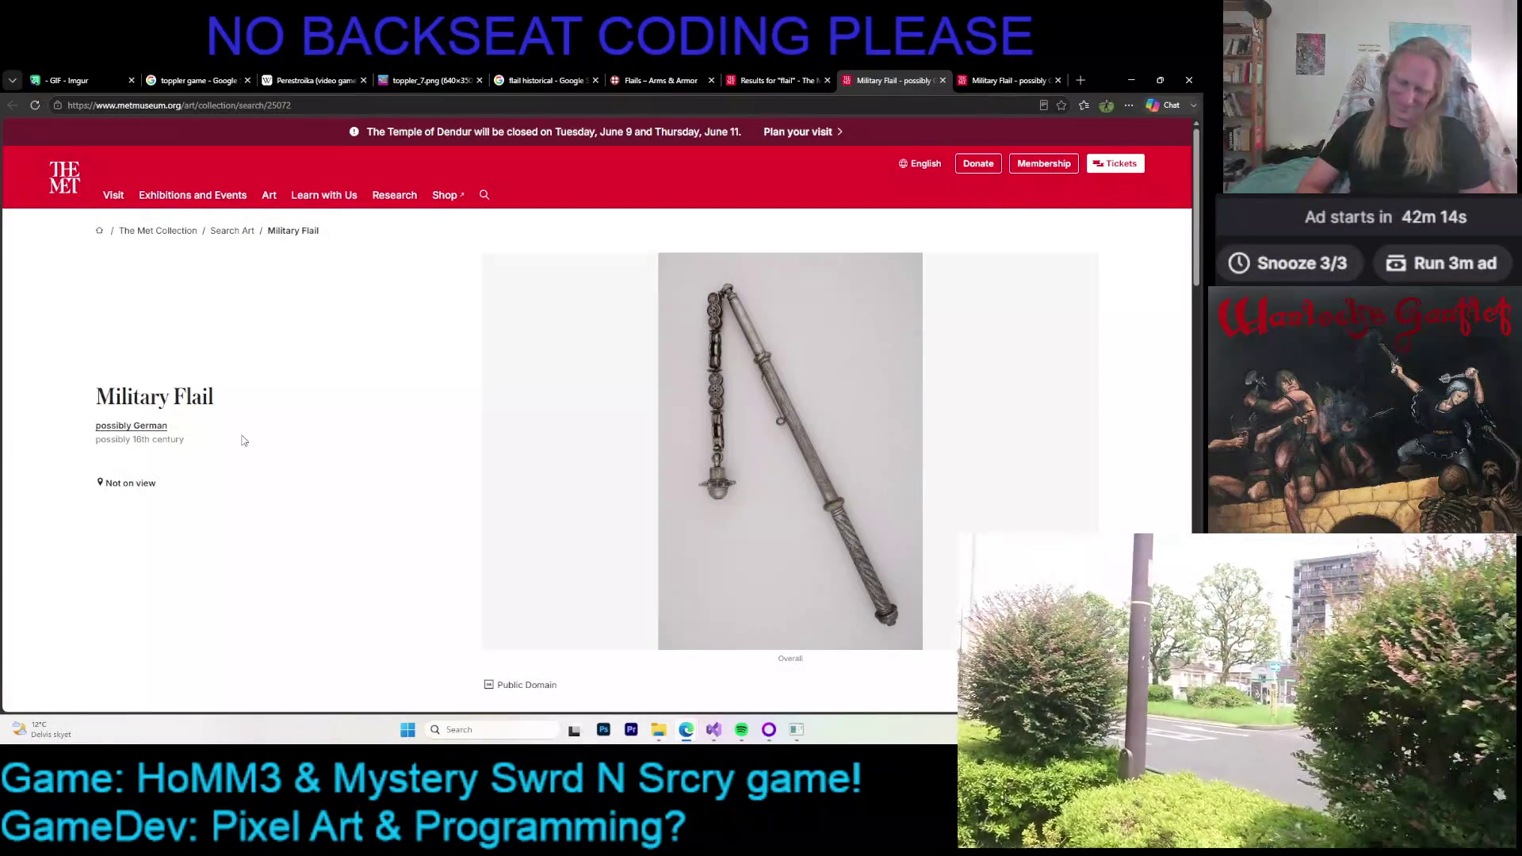
pyautogui.scroll(-1, 180, 374)
pyautogui.scroll(-2, 180, 374)
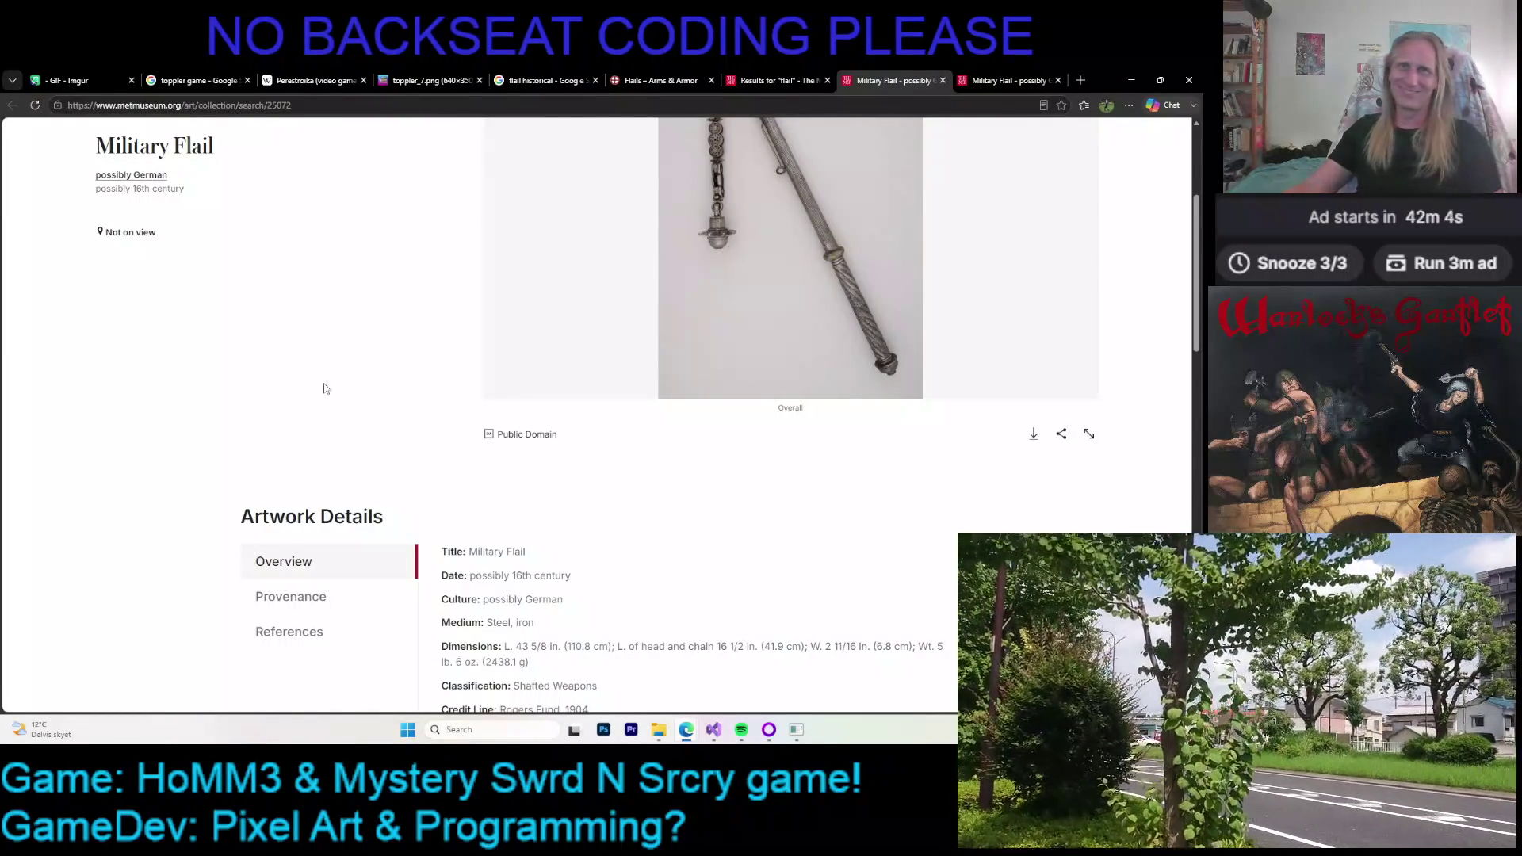
pyautogui.scroll(-1, 418, 383)
pyautogui.scroll(-2, 418, 383)
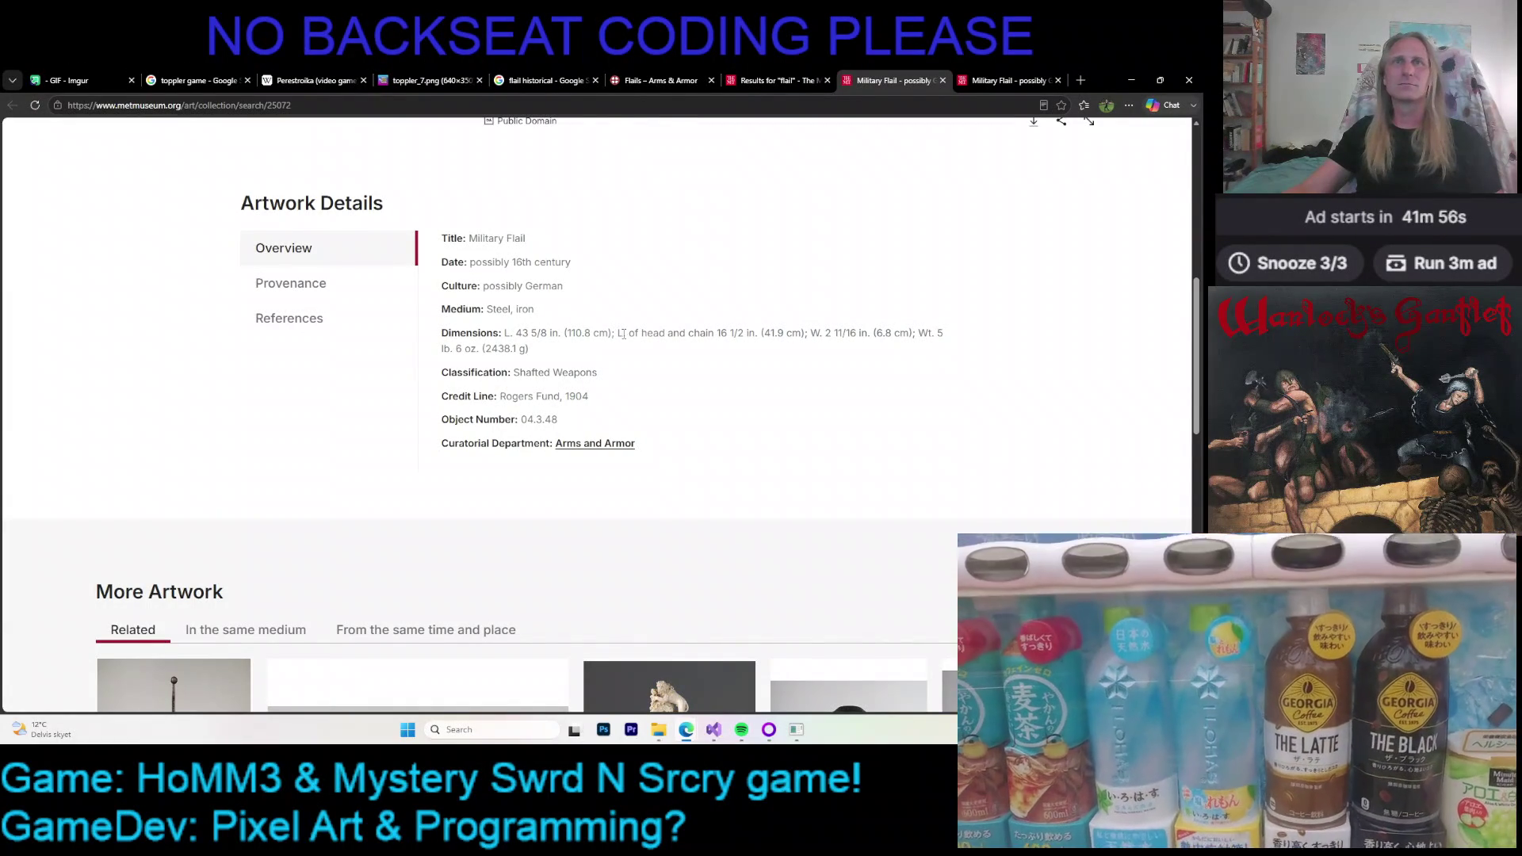
pyautogui.scroll(5, 622, 334)
pyautogui.scroll(-1, 613, 336)
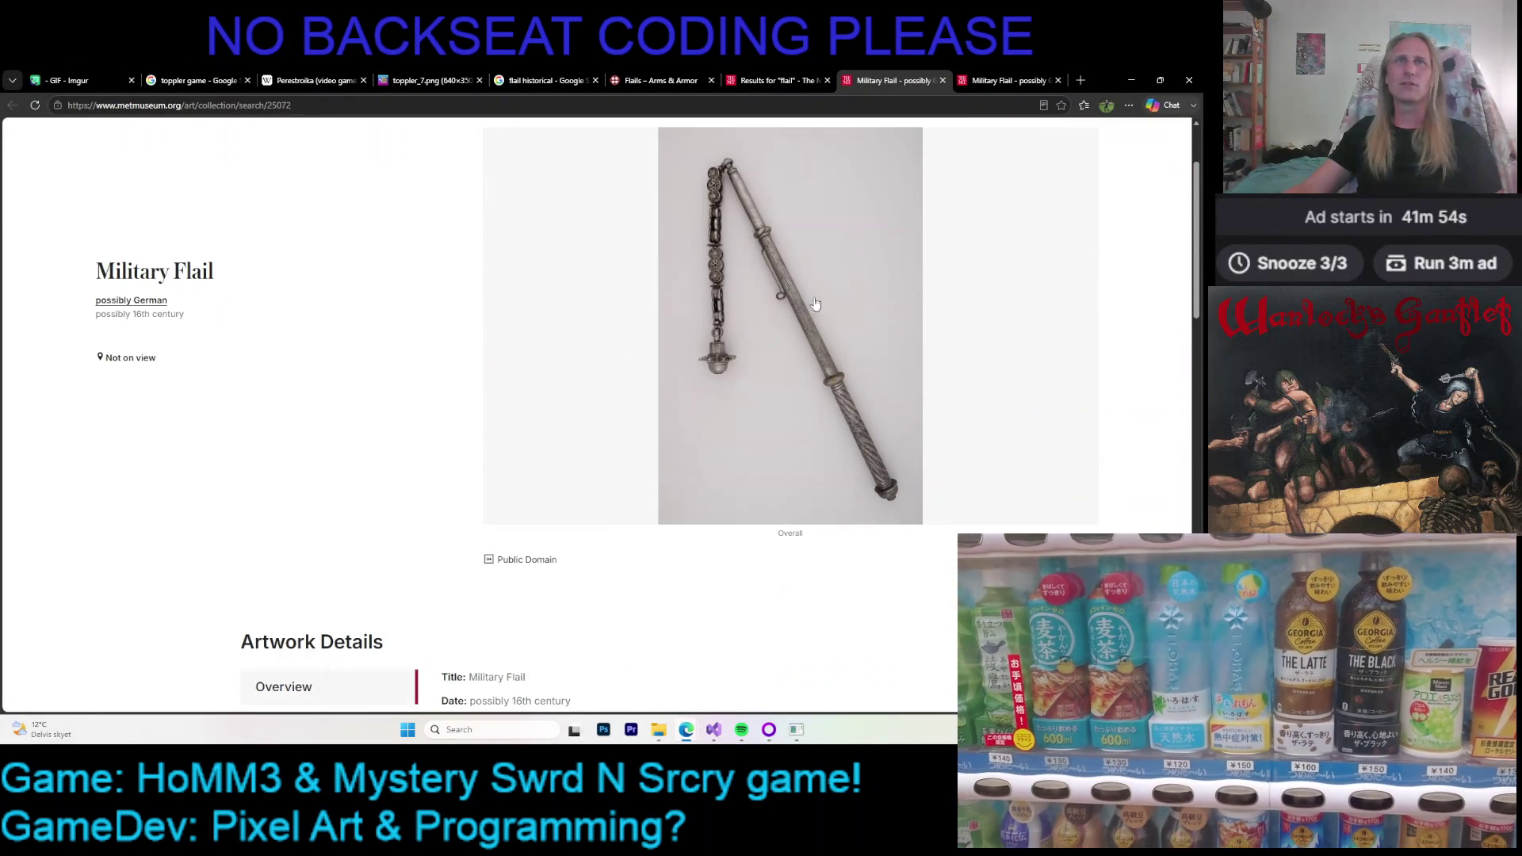
# Compare the star-headed and first Military Flail pages, then bring up the pixel-art editor
pyautogui.click(981, 79)
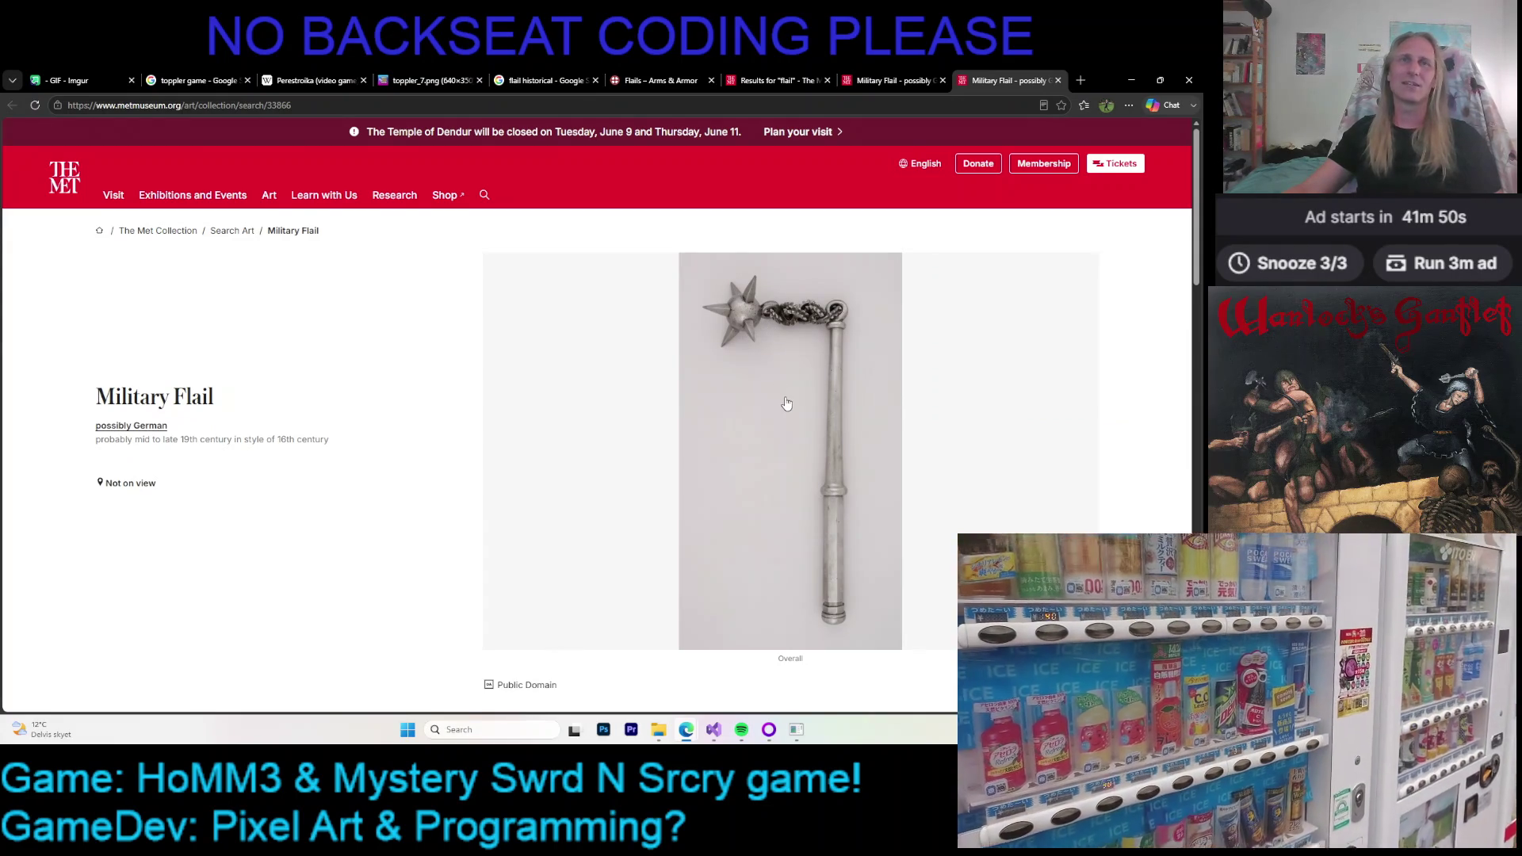
pyautogui.scroll(-2, 786, 398)
pyautogui.scroll(-2, 786, 424)
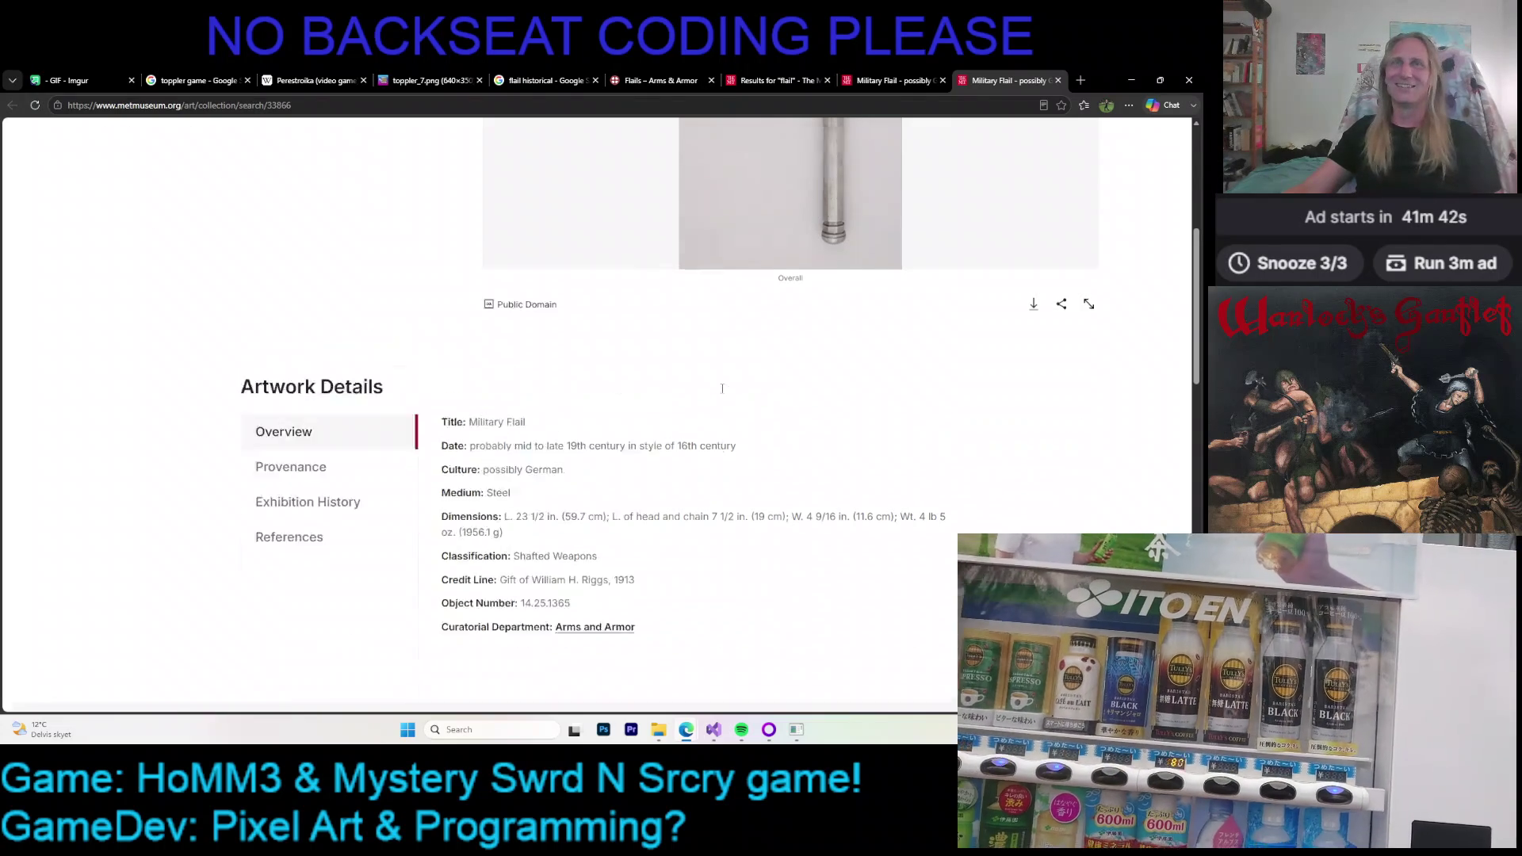
pyautogui.scroll(4, 714, 380)
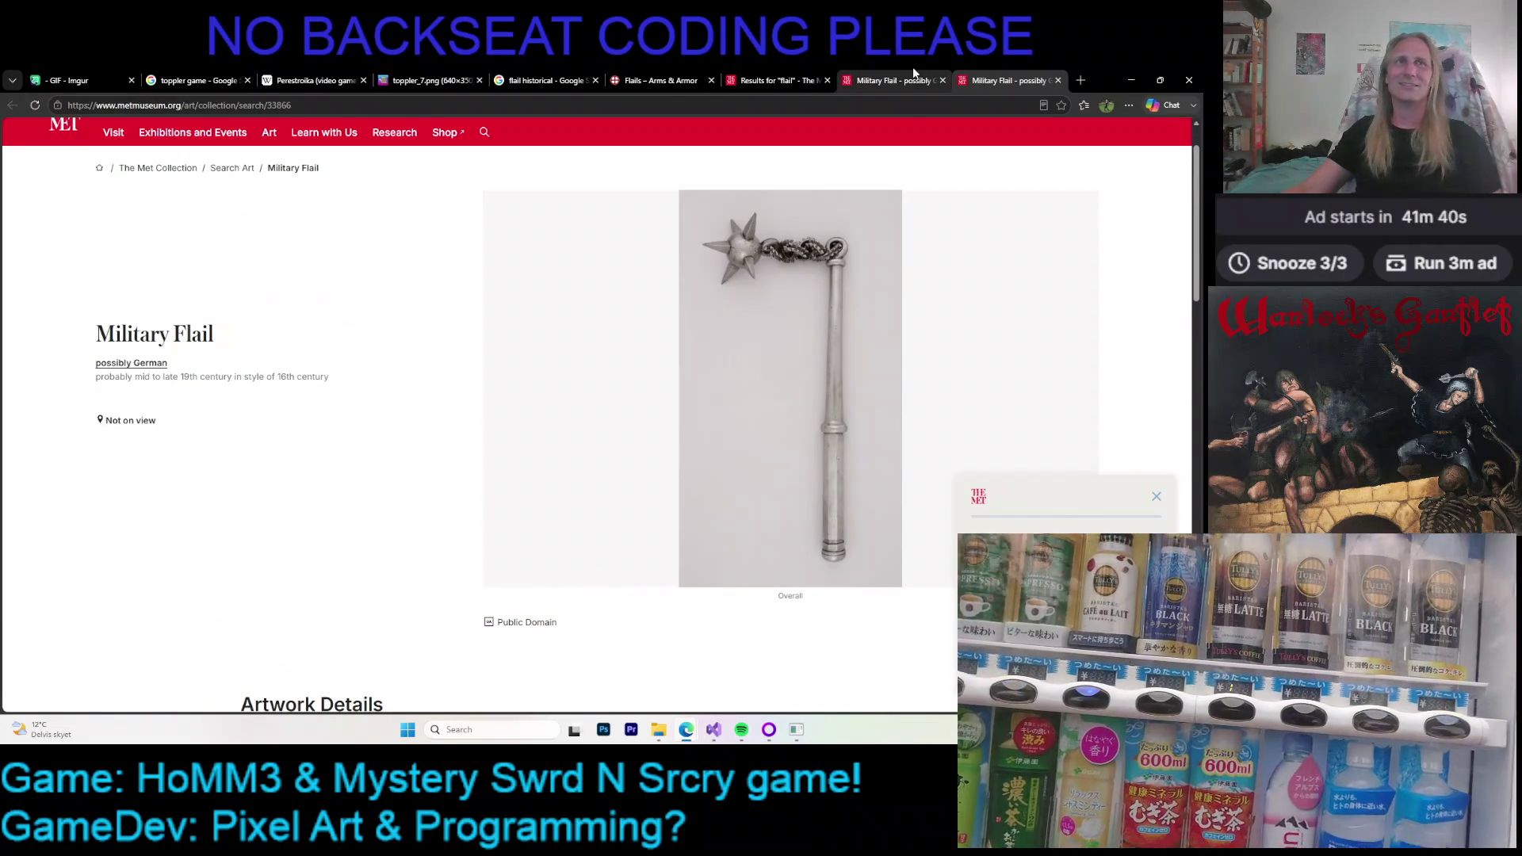
pyautogui.click(1157, 500)
pyautogui.click(865, 78)
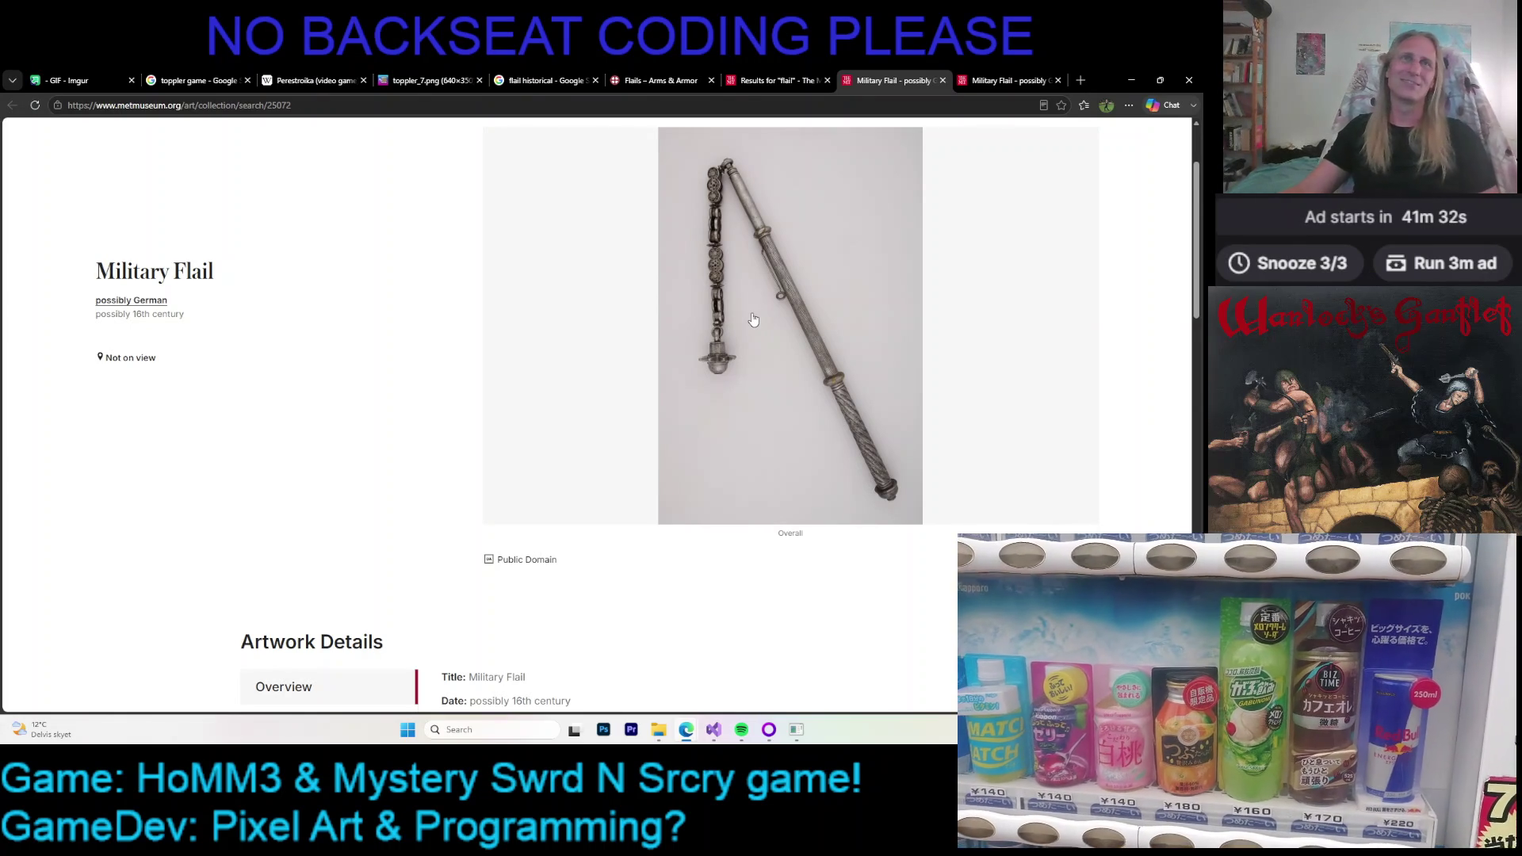
pyautogui.scroll(-3, 738, 327)
pyautogui.scroll(3, 707, 339)
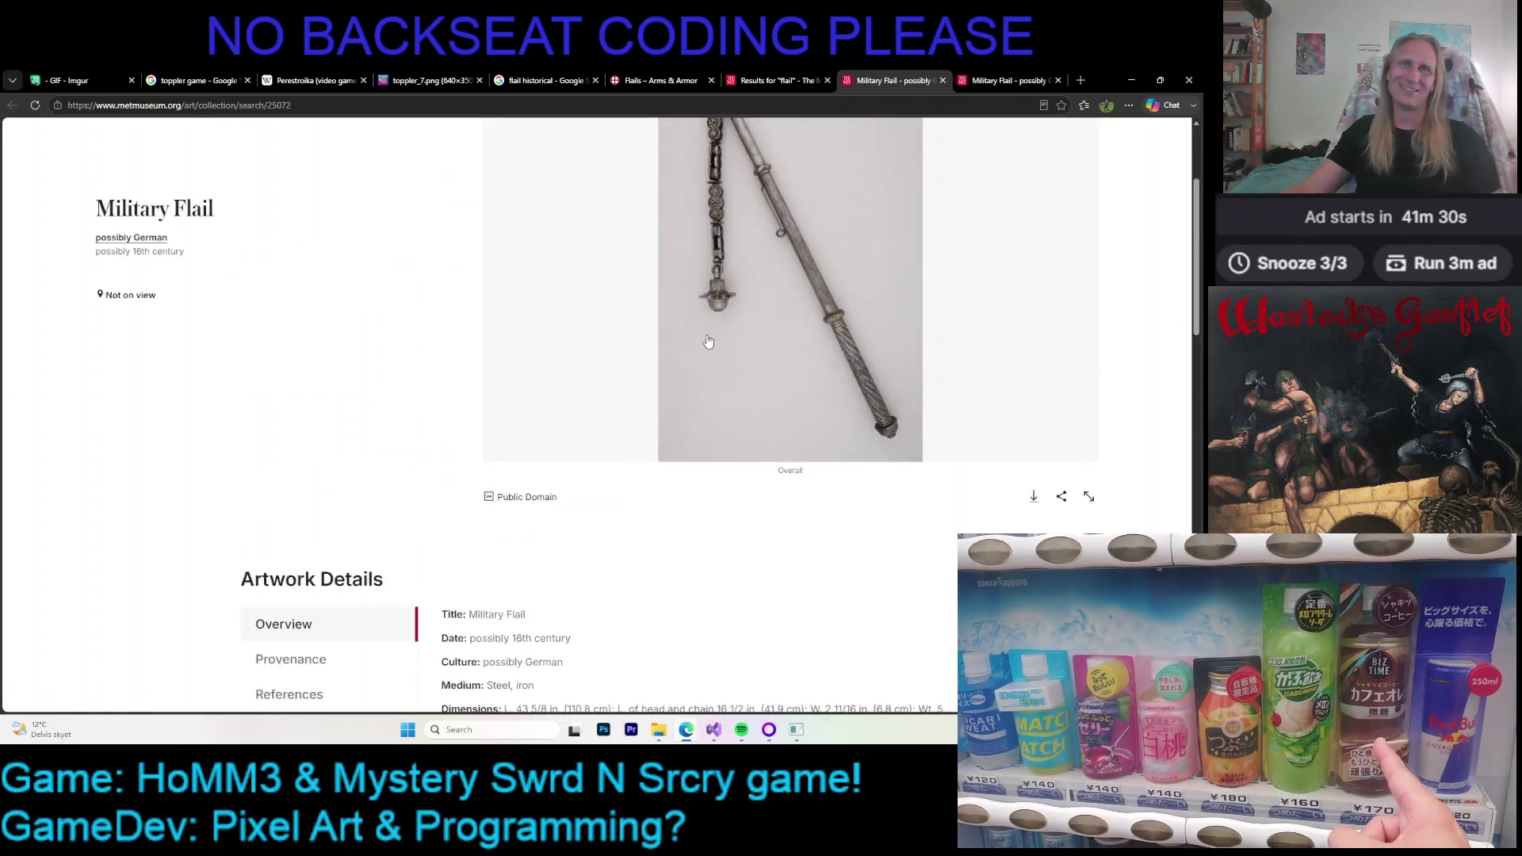
pyautogui.scroll(-10, 707, 343)
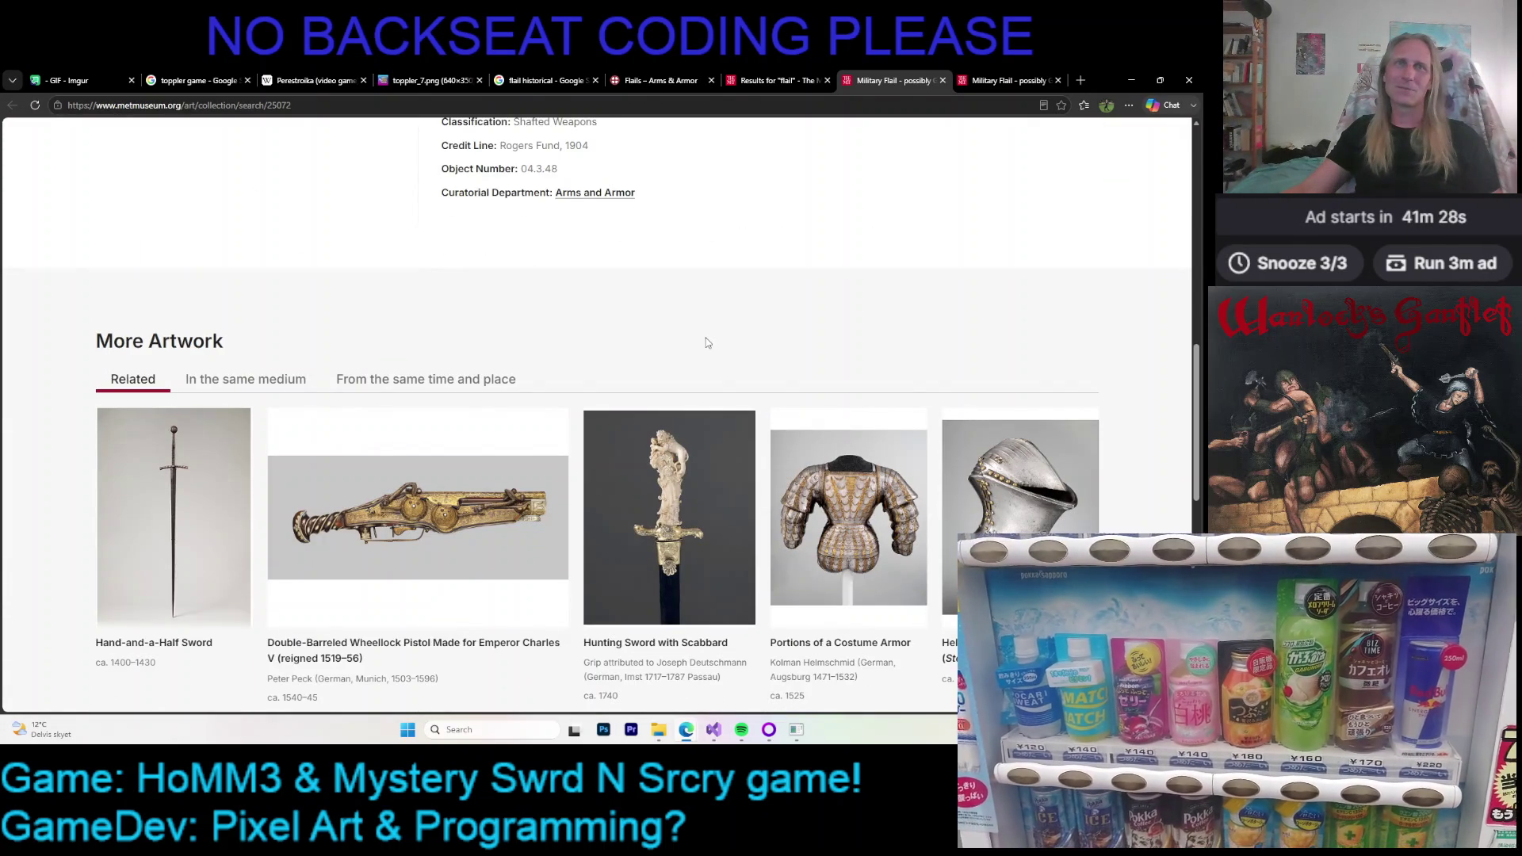
pyautogui.scroll(5, 706, 343)
pyautogui.scroll(5, 708, 343)
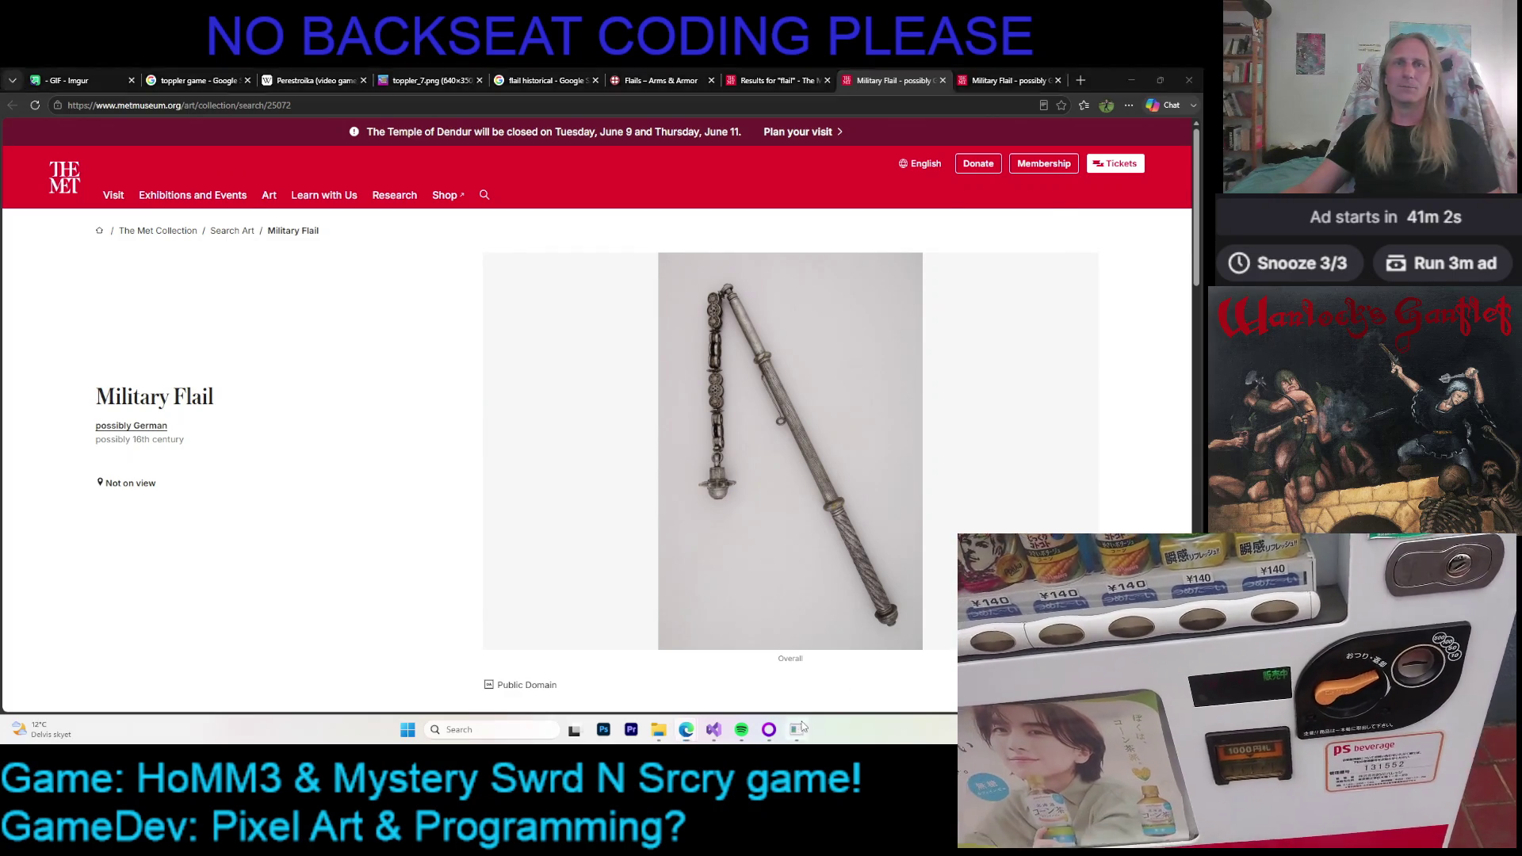
pyautogui.click(797, 729)
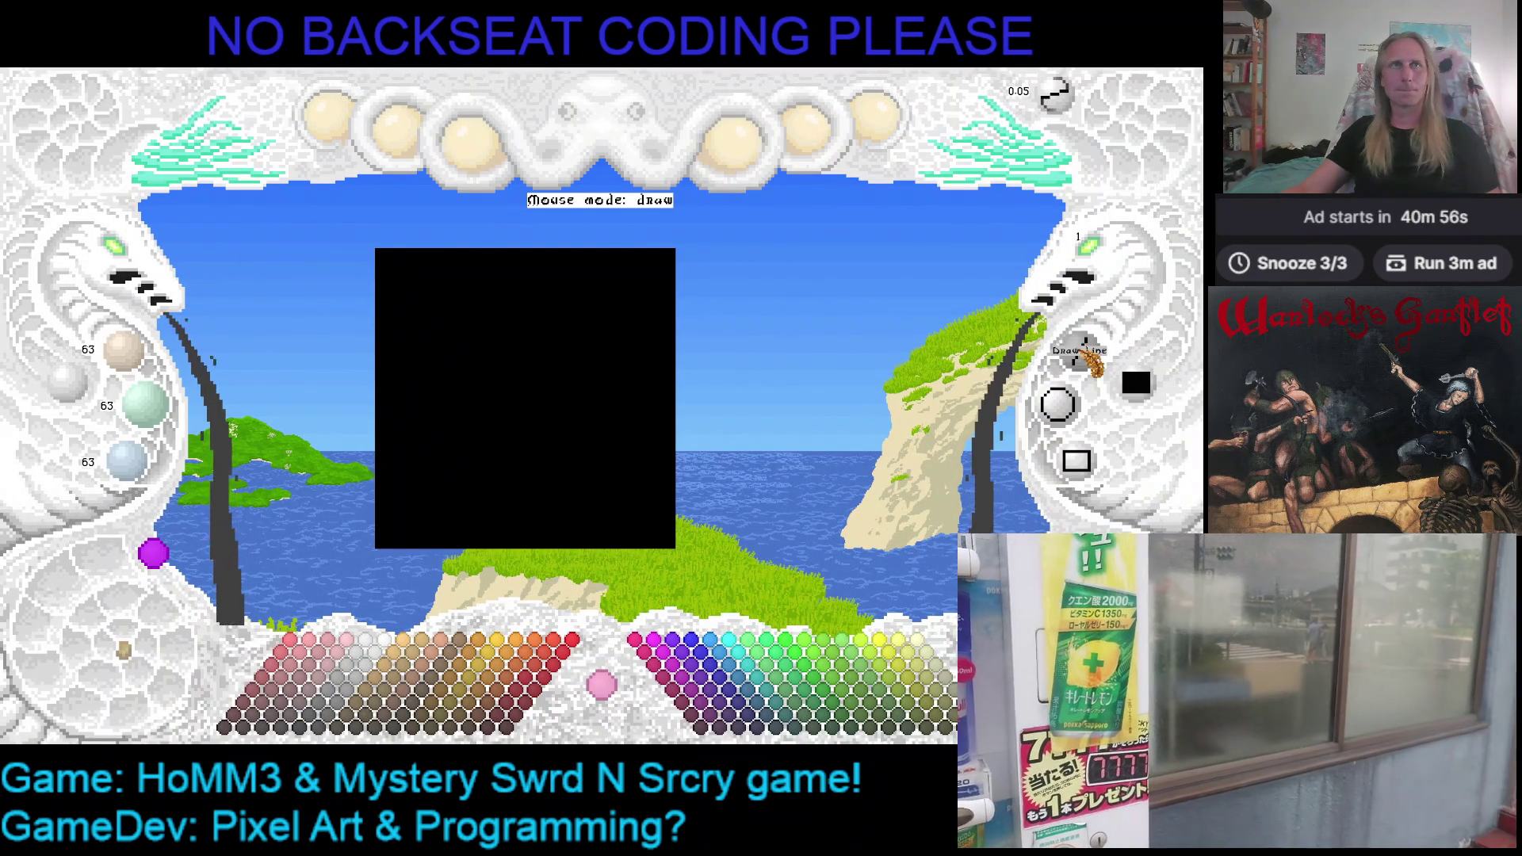
# Draw a grey line from the canvas top-left to bottom-right as the shaft, then start the curving chain freehand
pyautogui.click(1082, 355)
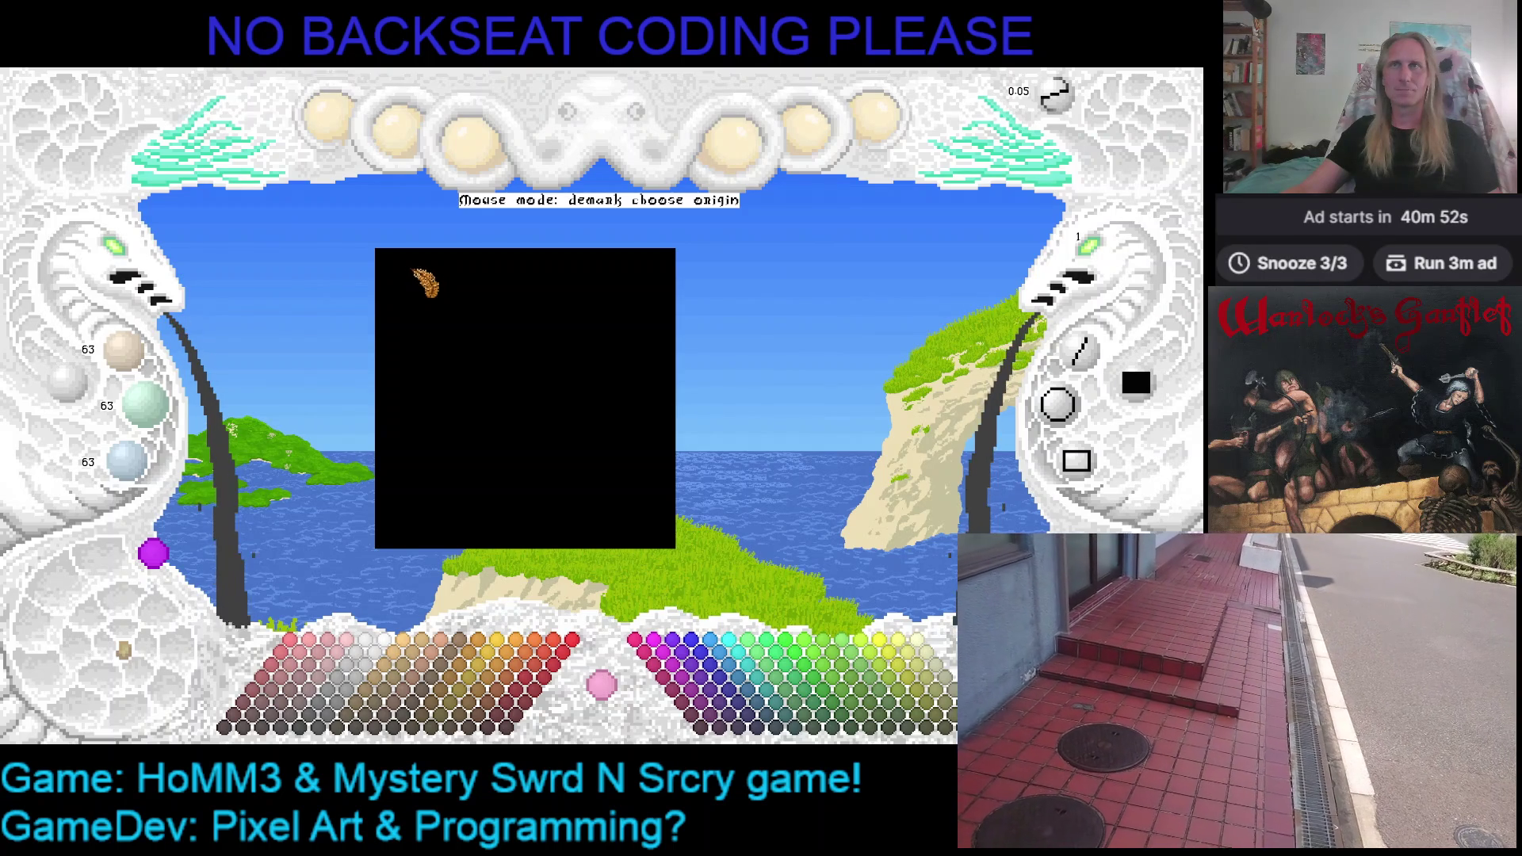
pyautogui.click(404, 268)
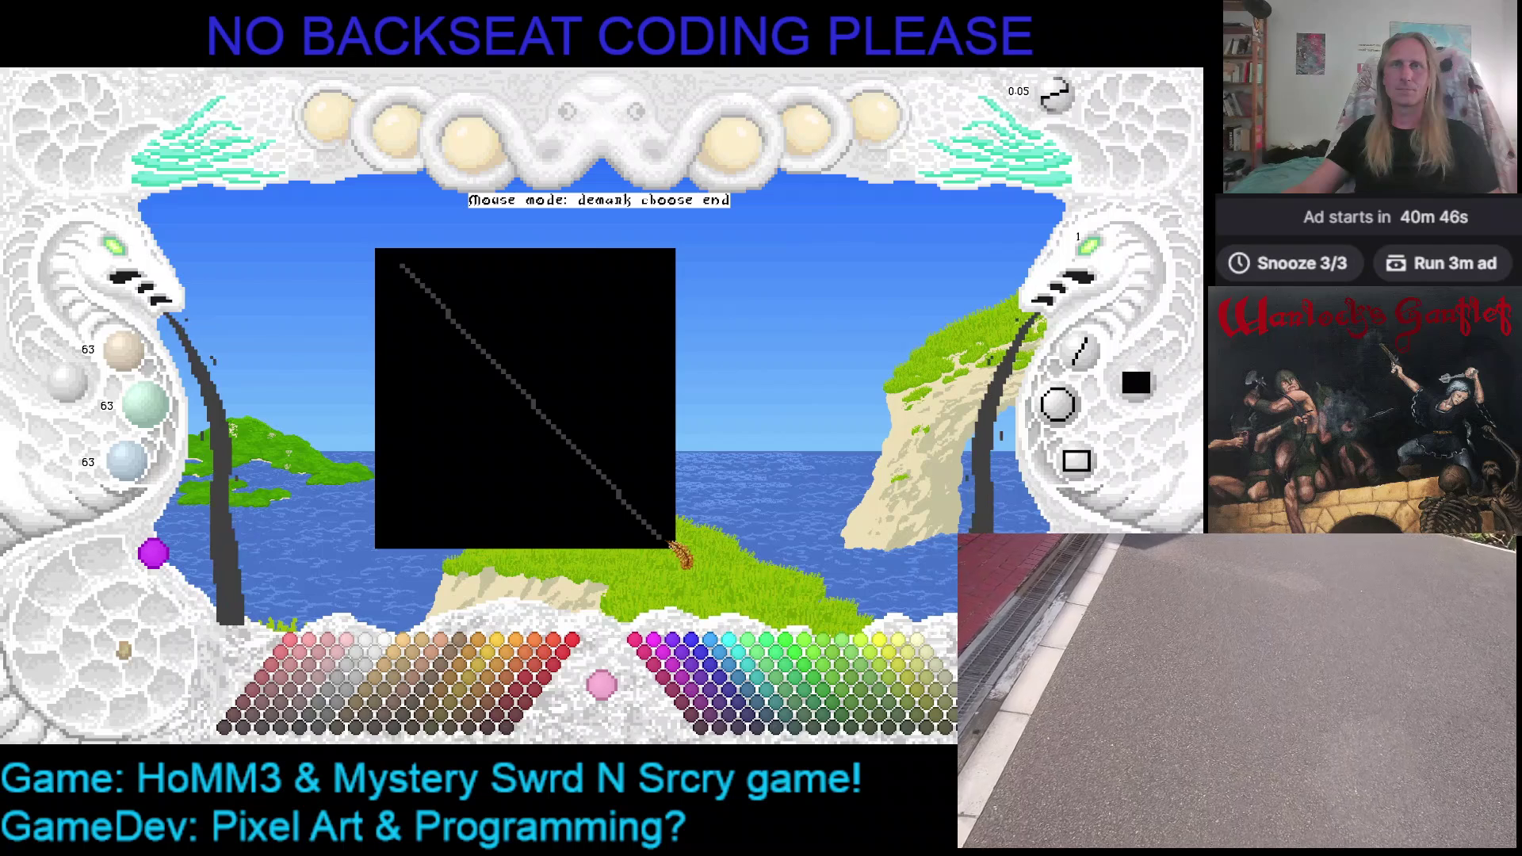
pyautogui.click(684, 555)
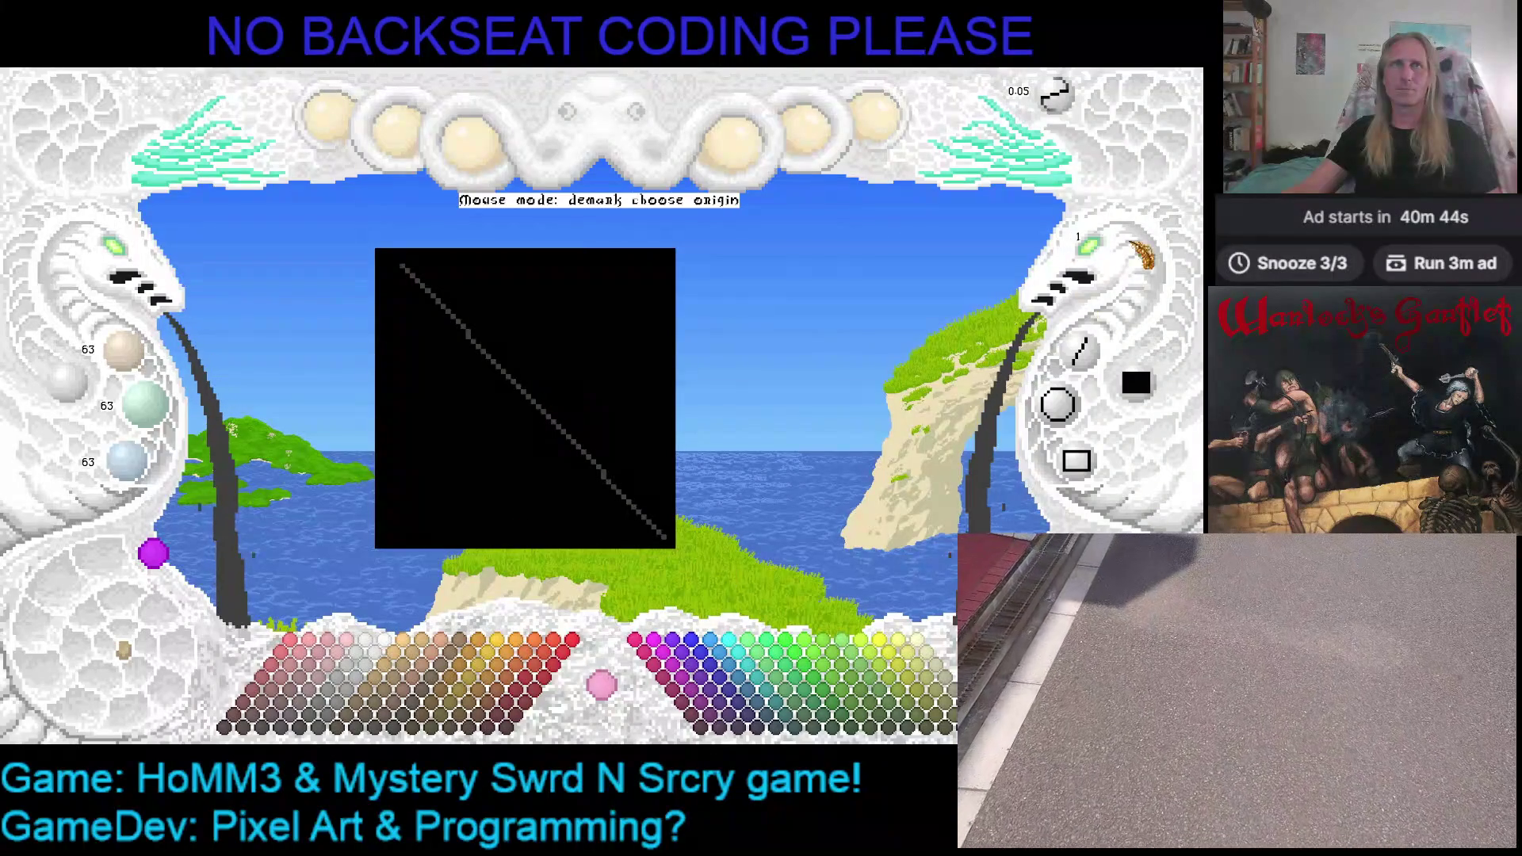
pyautogui.press('Escape')
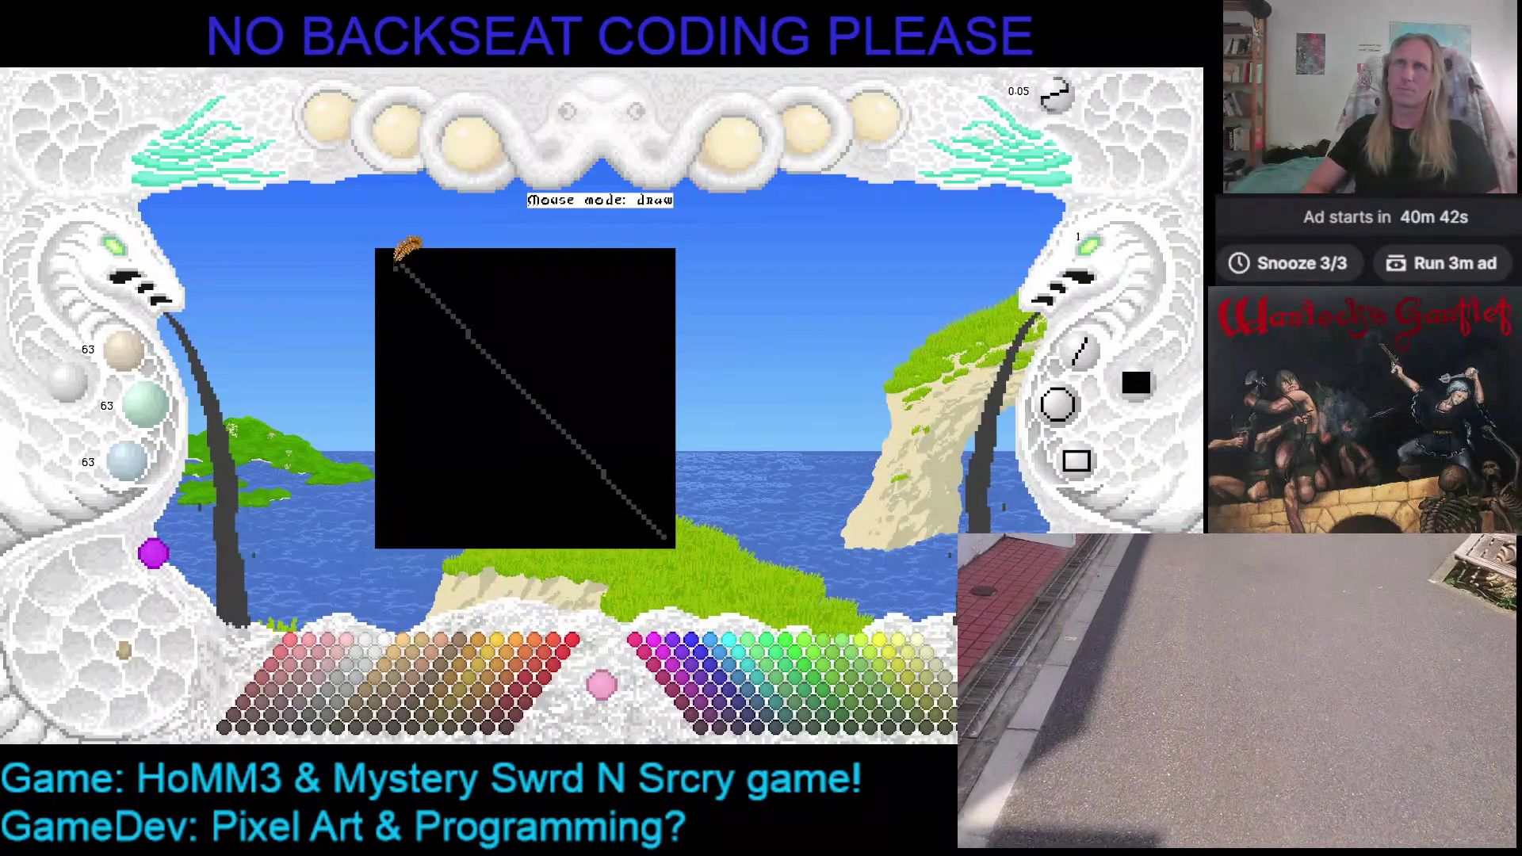
pyautogui.moveTo(404, 263)
pyautogui.mouseDown()
pyautogui.moveTo(468, 405)
pyautogui.moveTo(519, 438)
pyautogui.mouseUp()
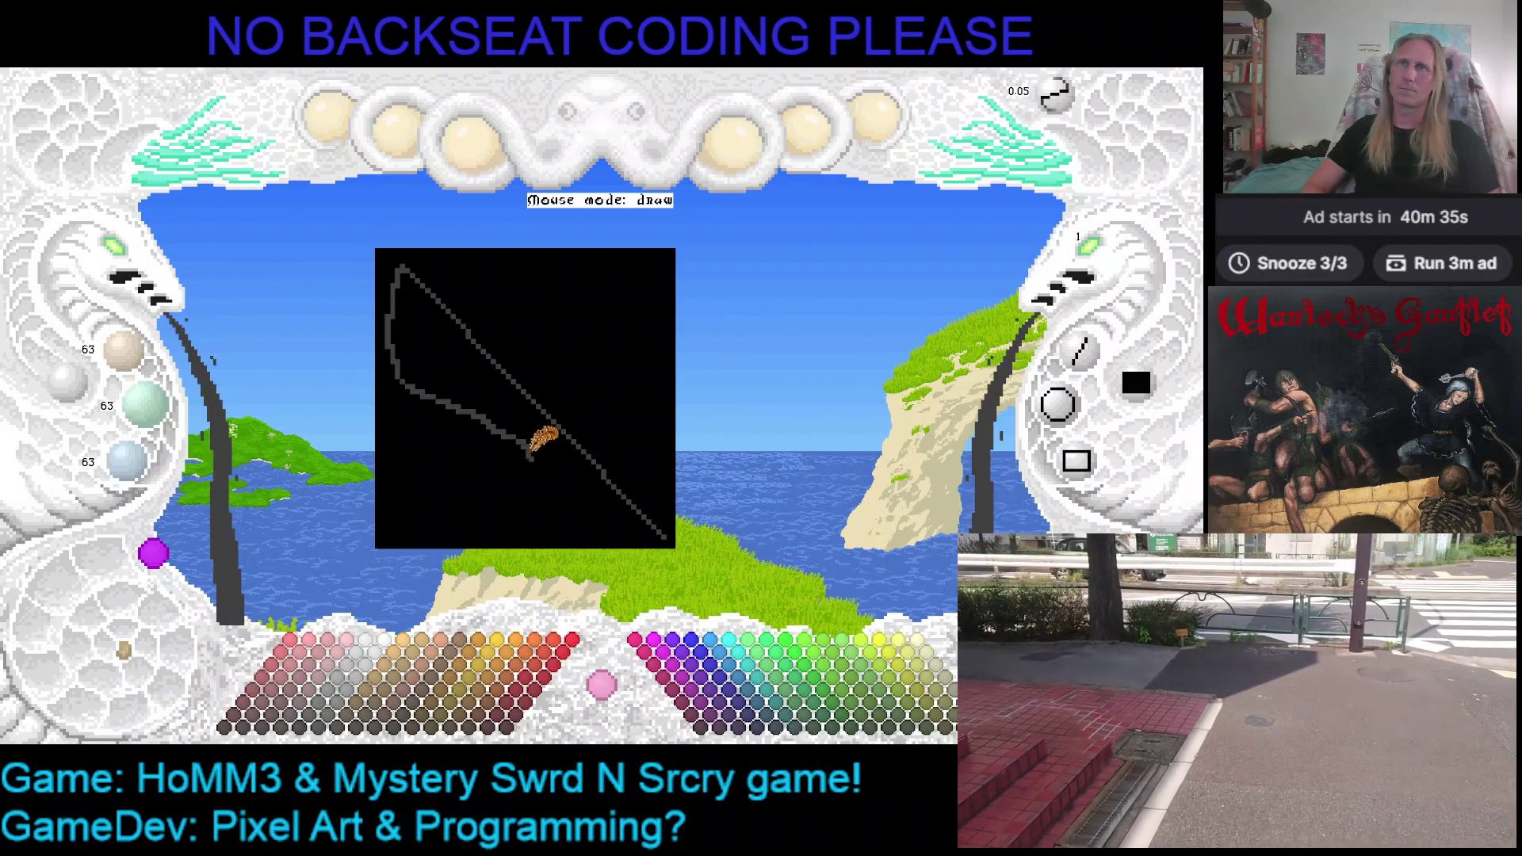
# Sketch the loop at the chain's end, redoing the stray stroke, and thicken the diagonal shaft line
pyautogui.moveTo(520, 474); pyautogui.dragTo(494, 428)
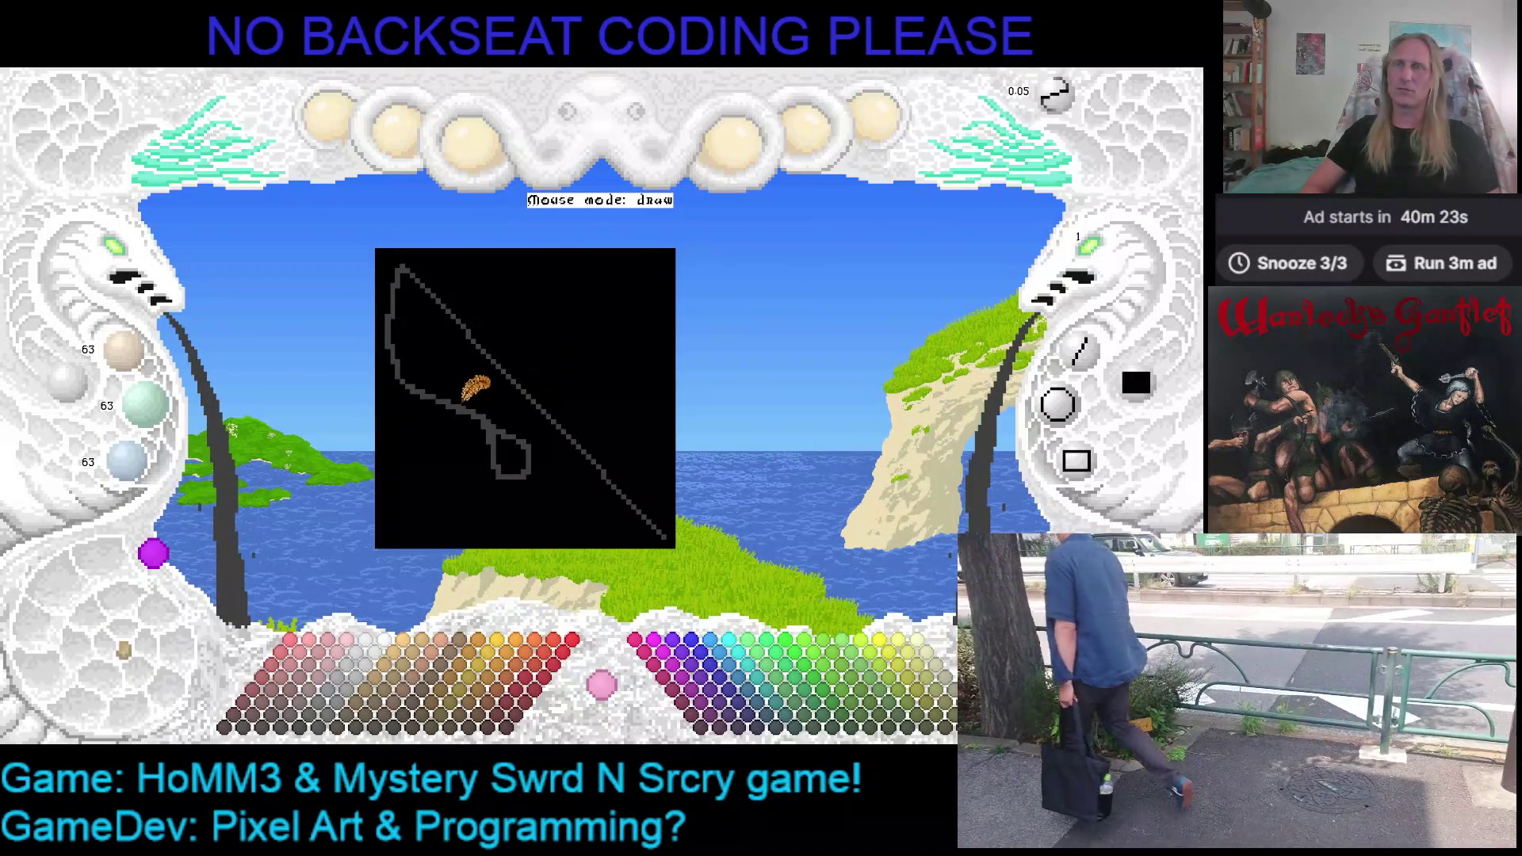
pyautogui.scroll(2, 476, 393)
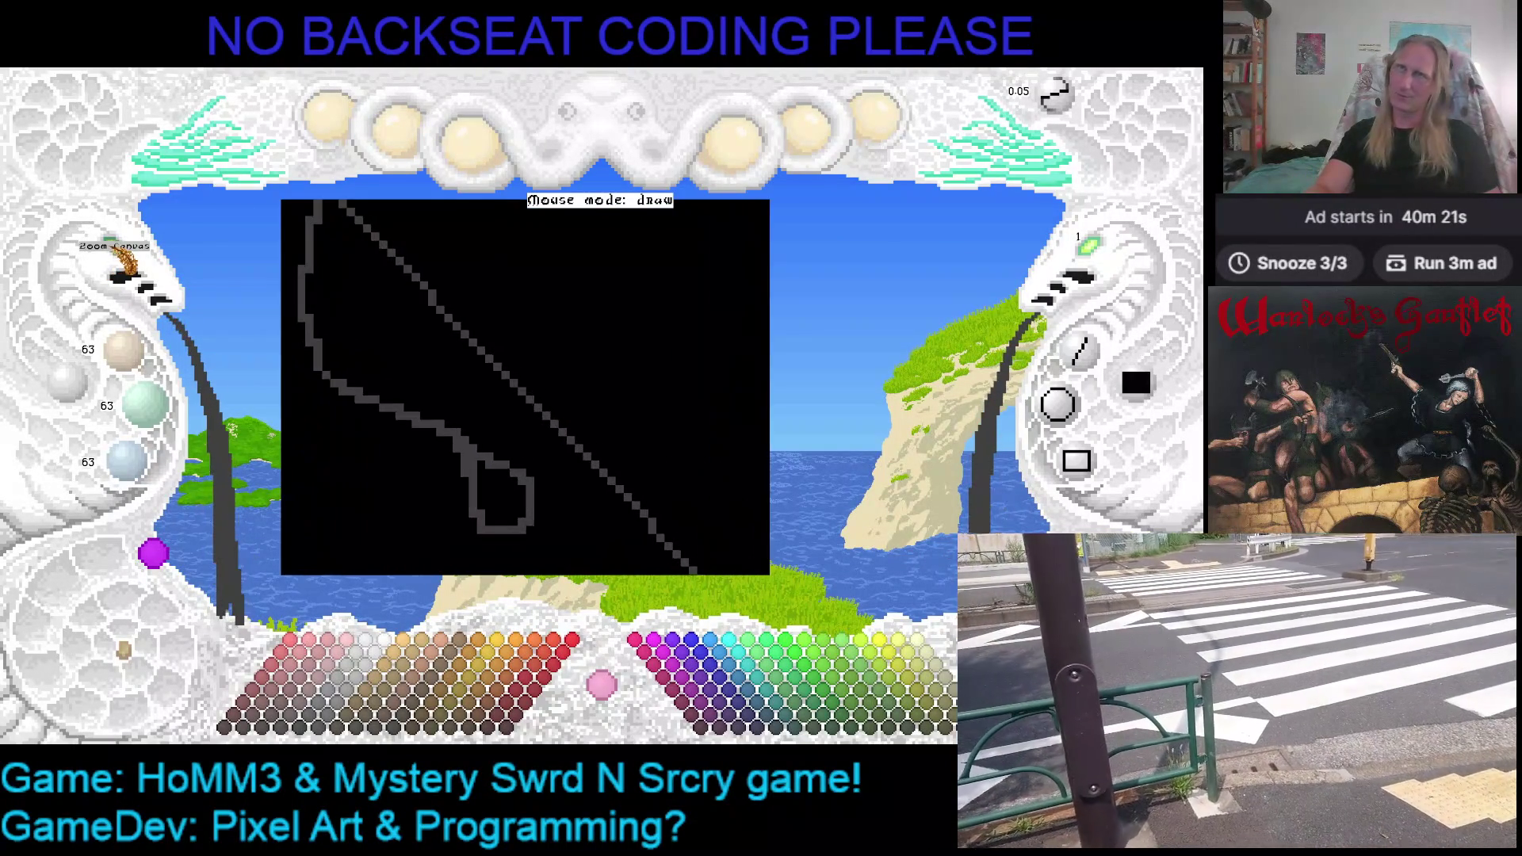
pyautogui.moveTo(505, 357); pyautogui.dragTo(549, 425)
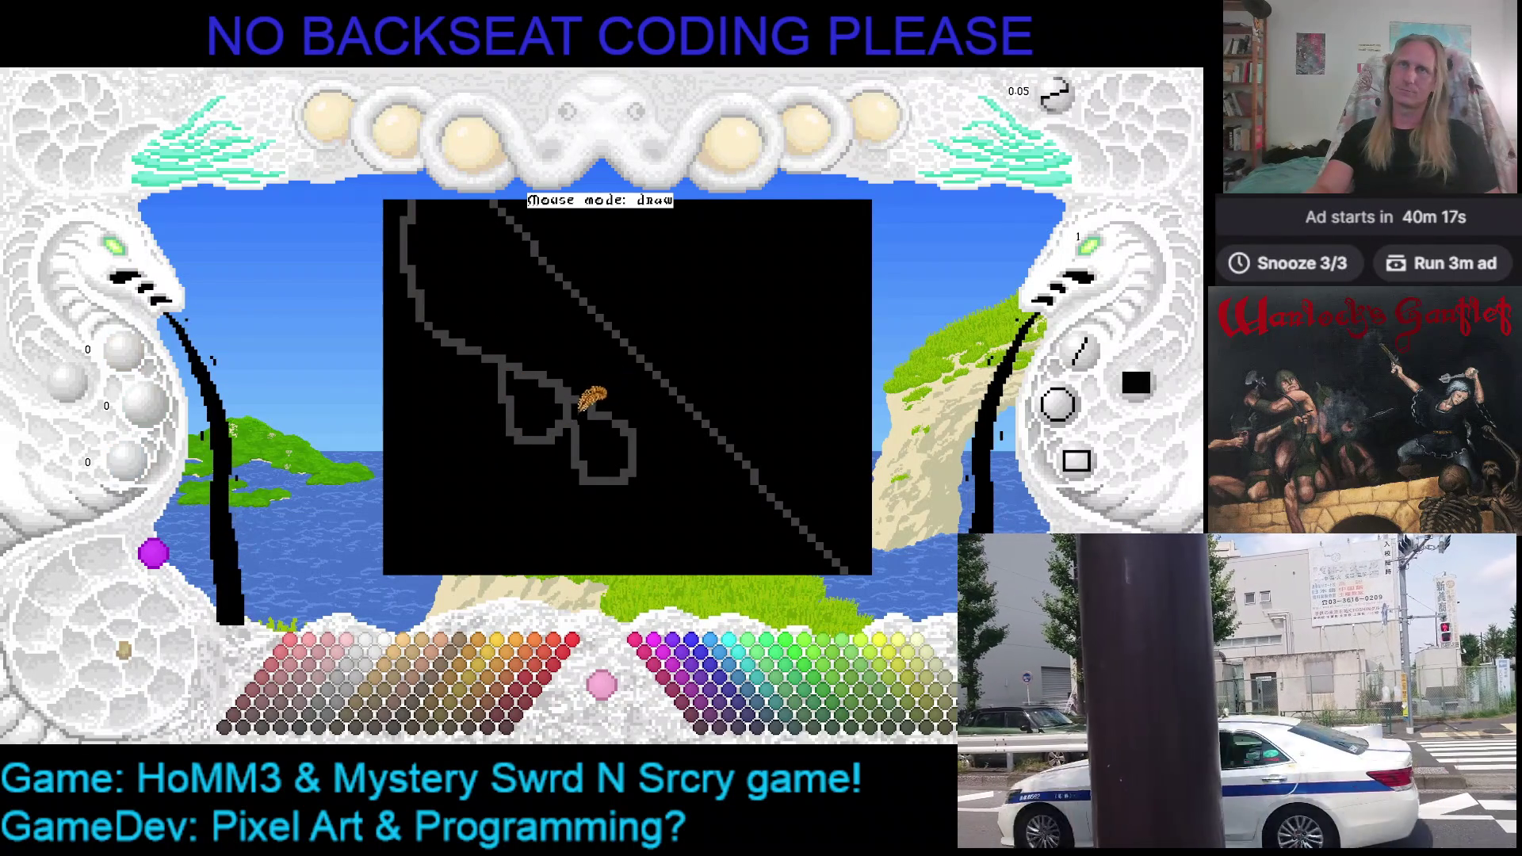
pyautogui.hotkey('ctrl', 'z')
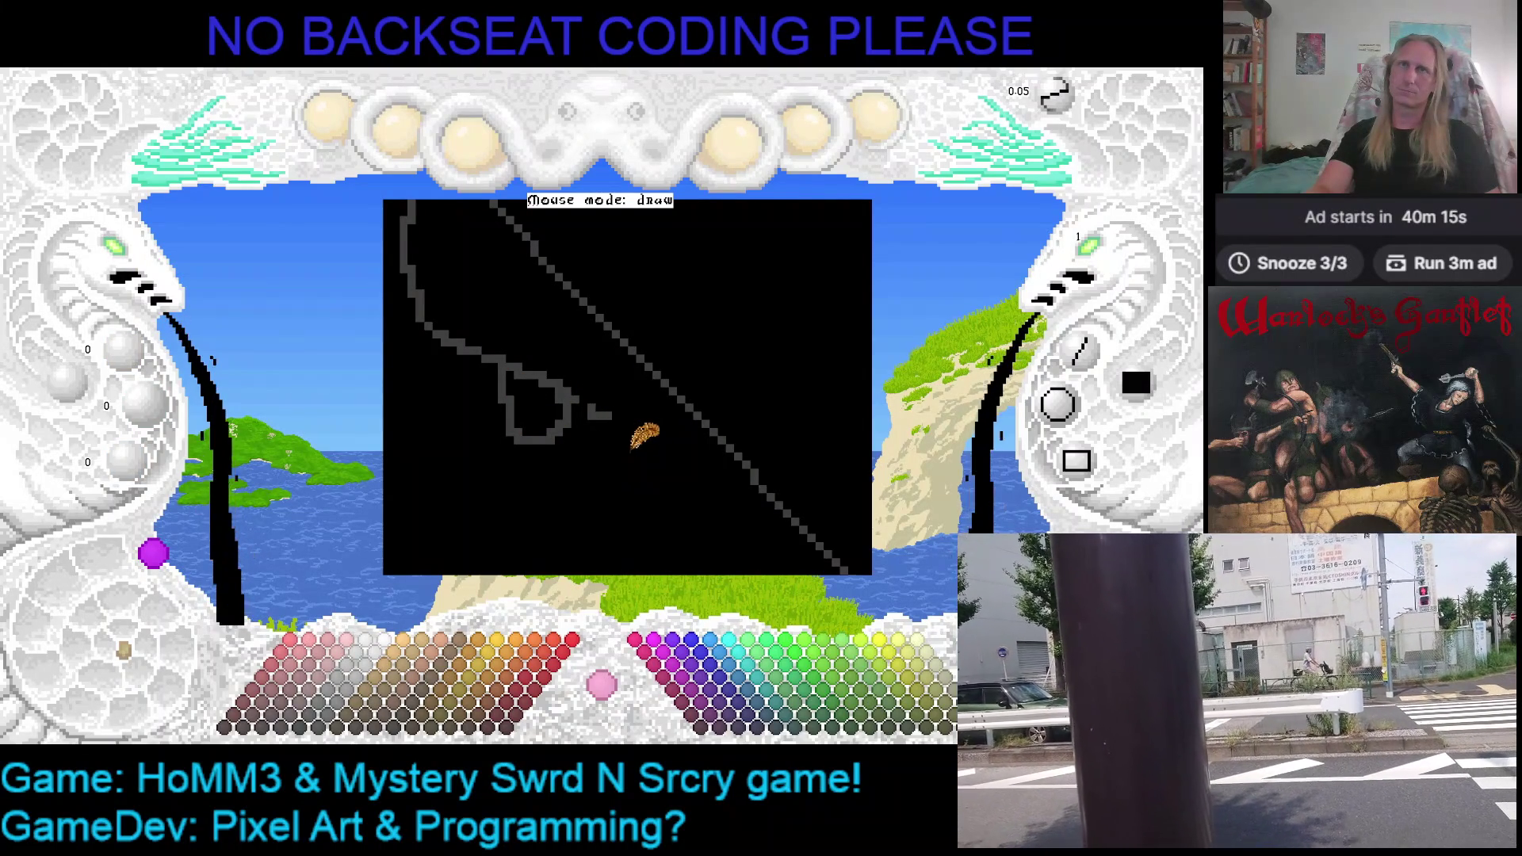
pyautogui.moveTo(591, 375); pyautogui.dragTo(517, 395)
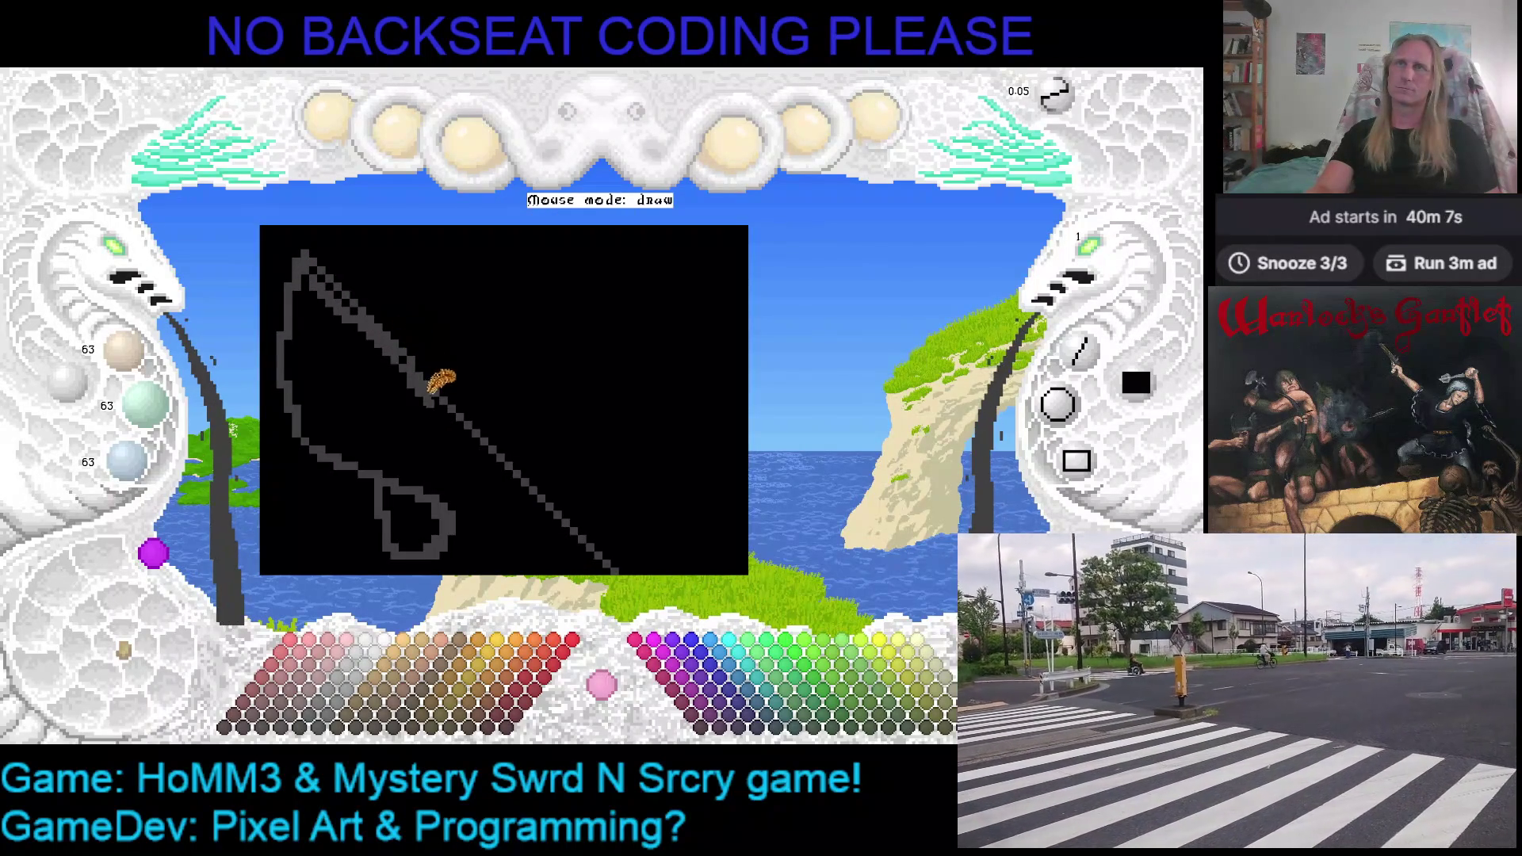
pyautogui.moveTo(383, 272); pyautogui.dragTo(532, 413)
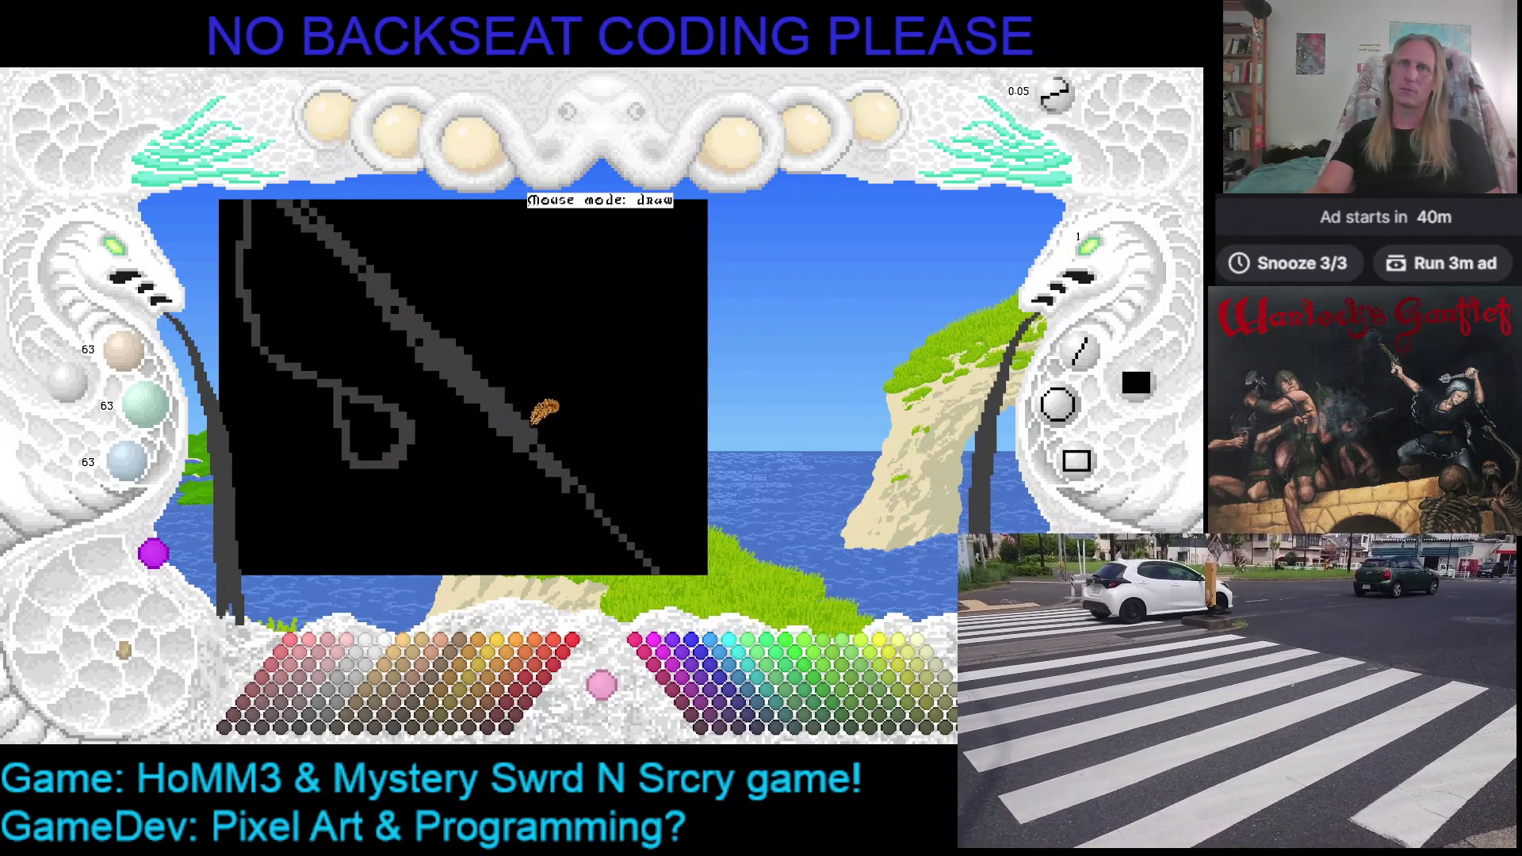
pyautogui.scroll(-2, 541, 411)
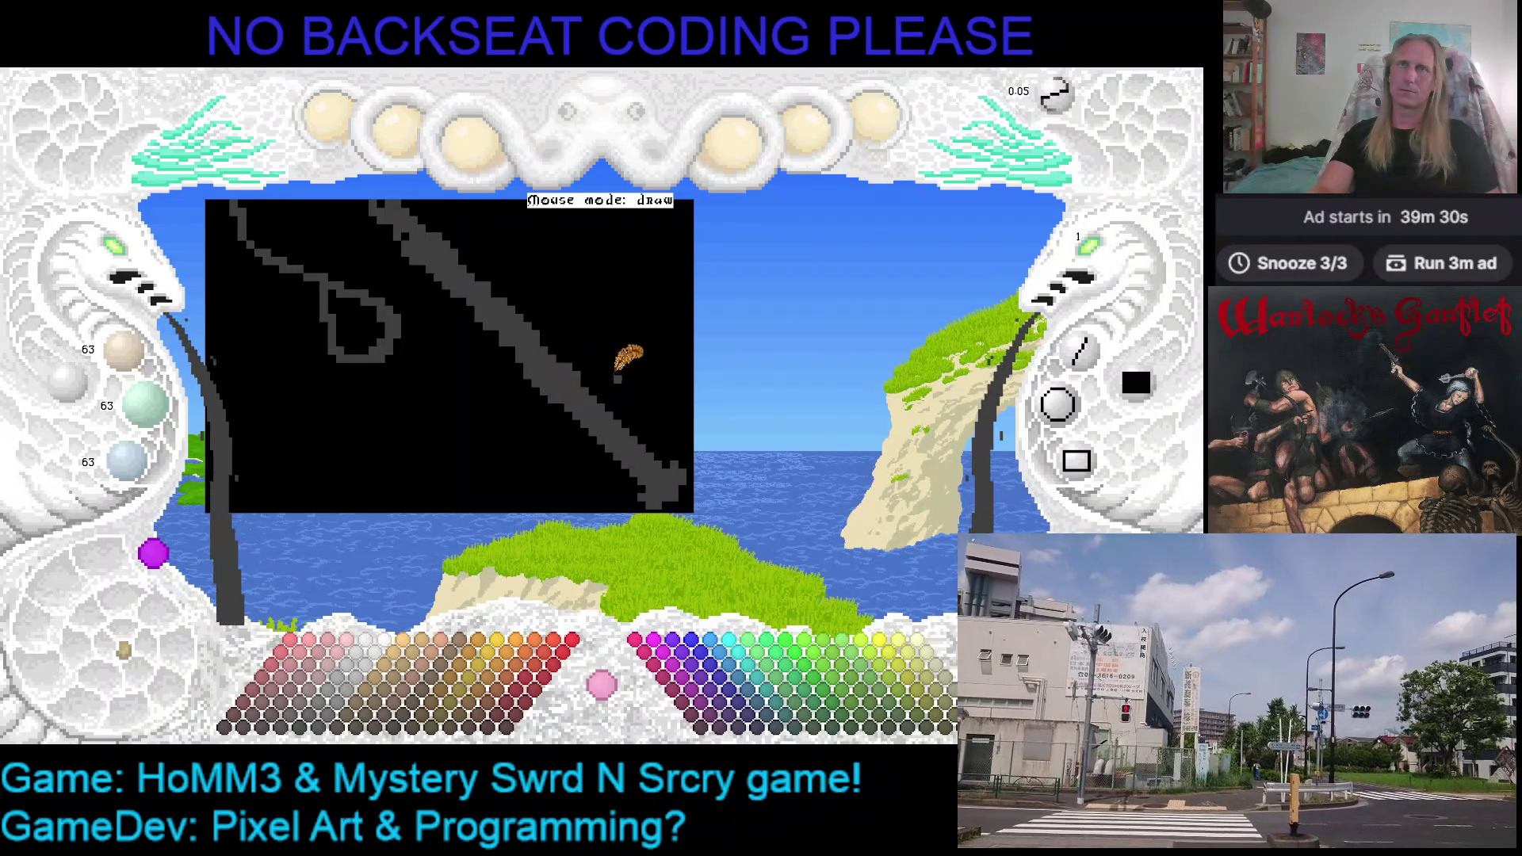
pyautogui.moveTo(622, 357); pyautogui.dragTo(661, 357)
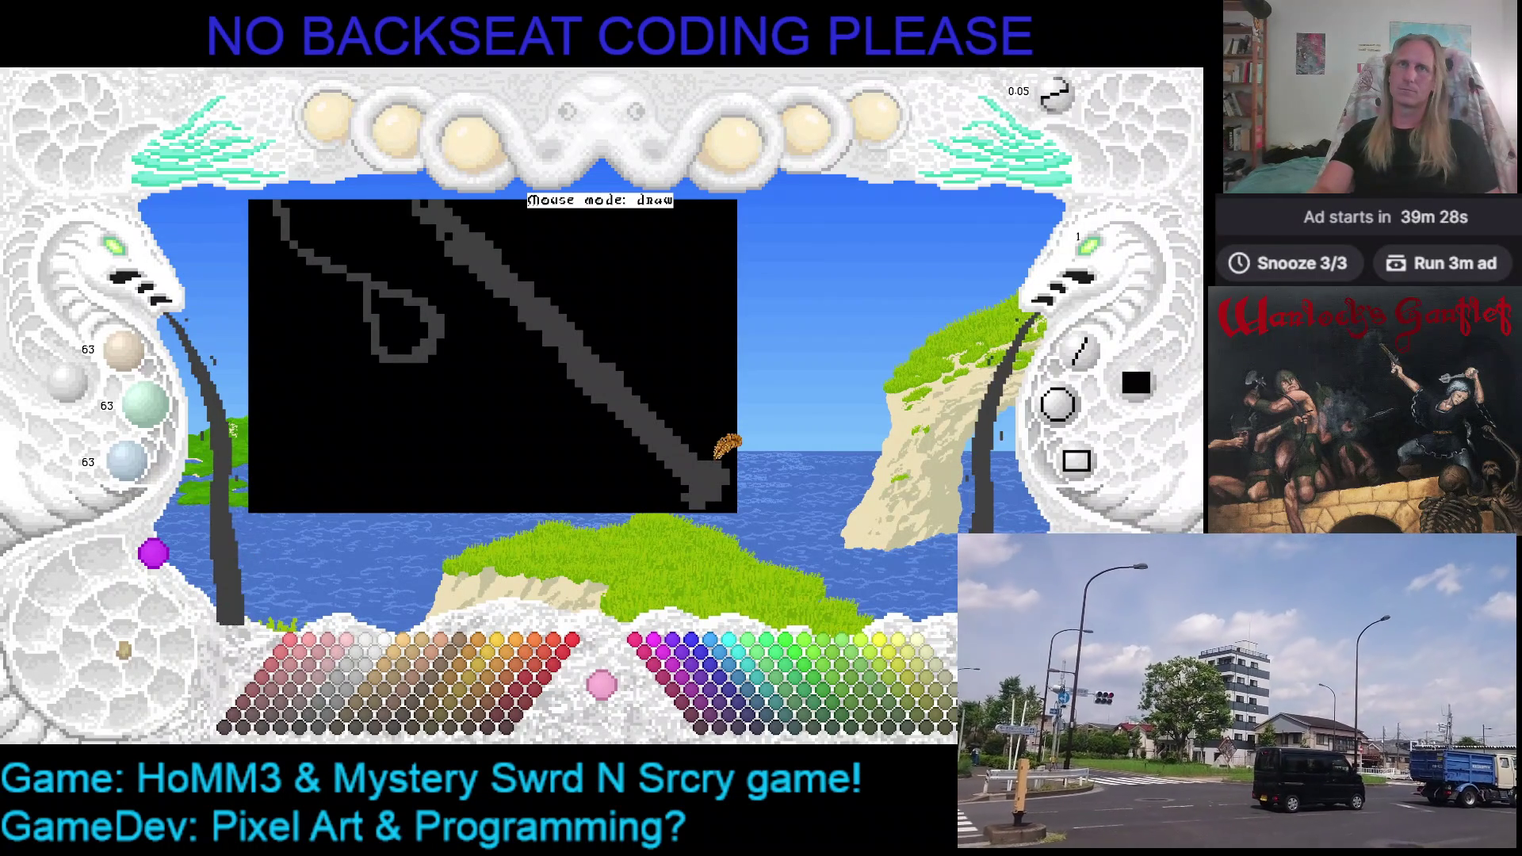
pyautogui.moveTo(725, 380); pyautogui.dragTo(696, 357)
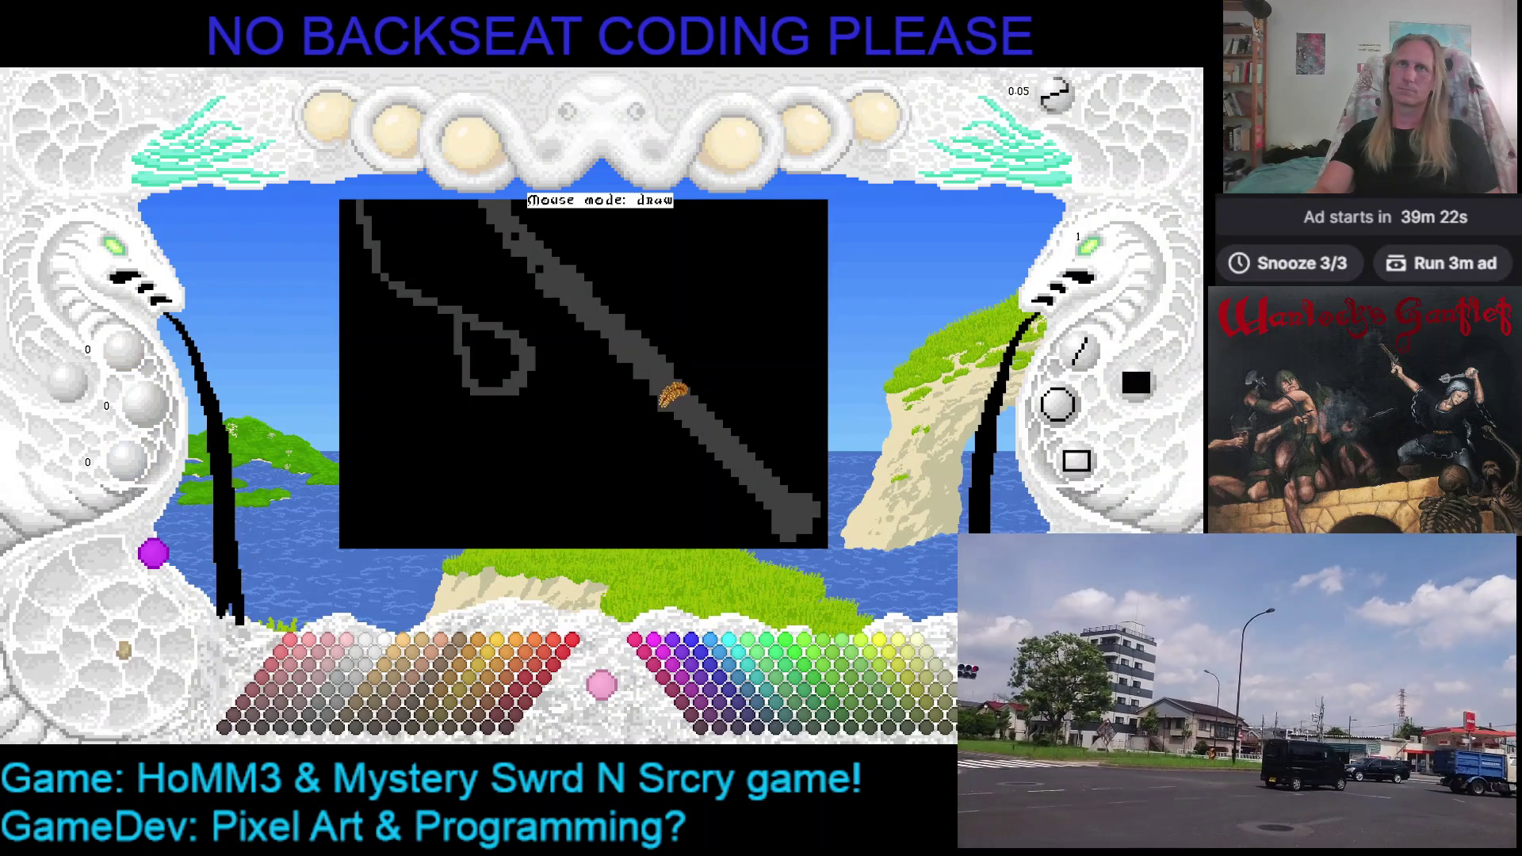
pyautogui.moveTo(662, 371); pyautogui.dragTo(658, 361)
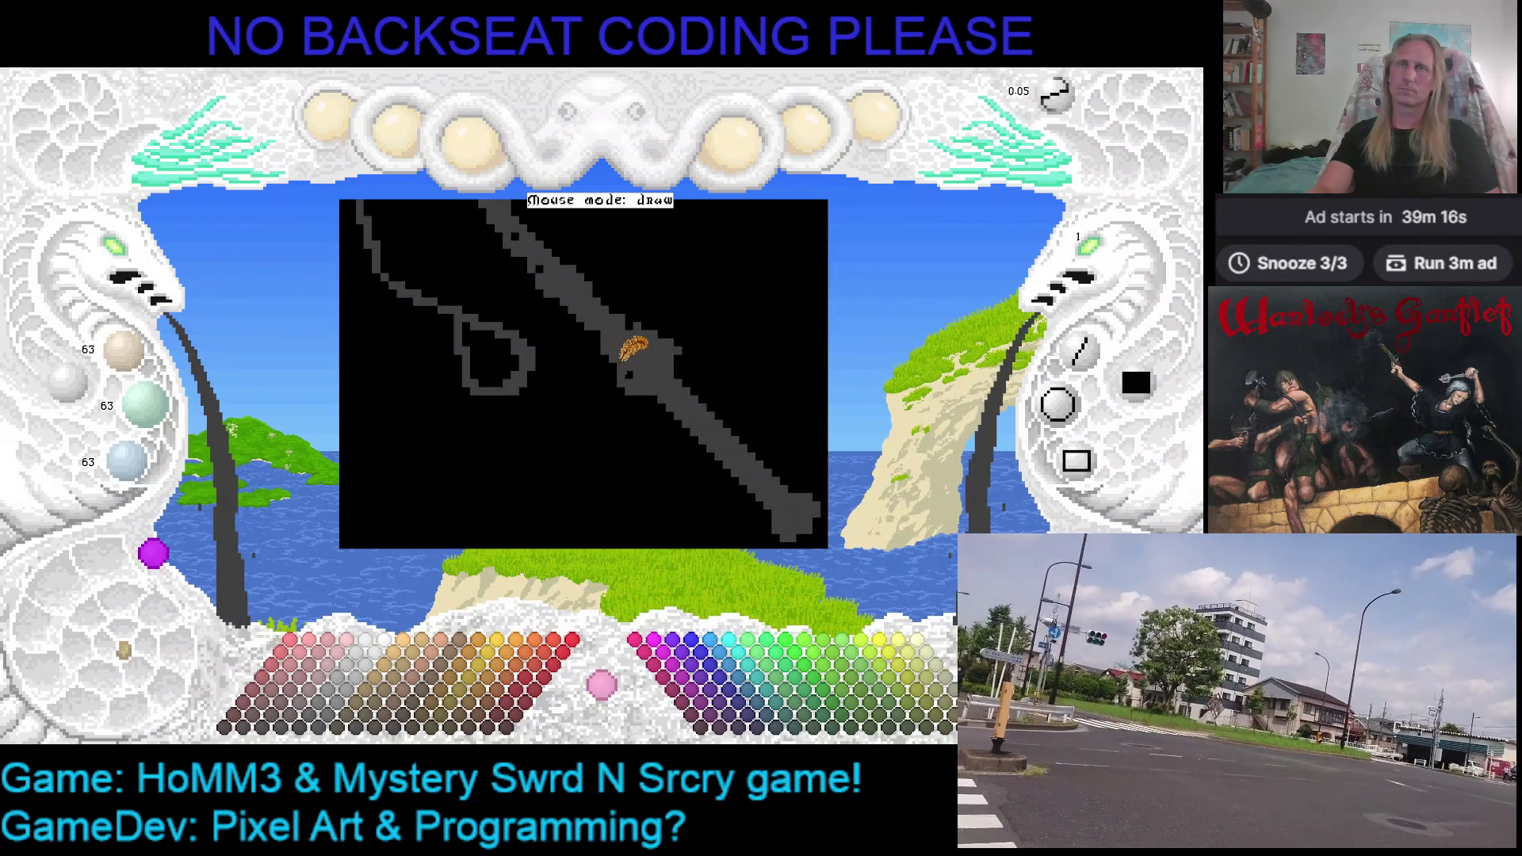
pyautogui.scroll(1, 662, 352)
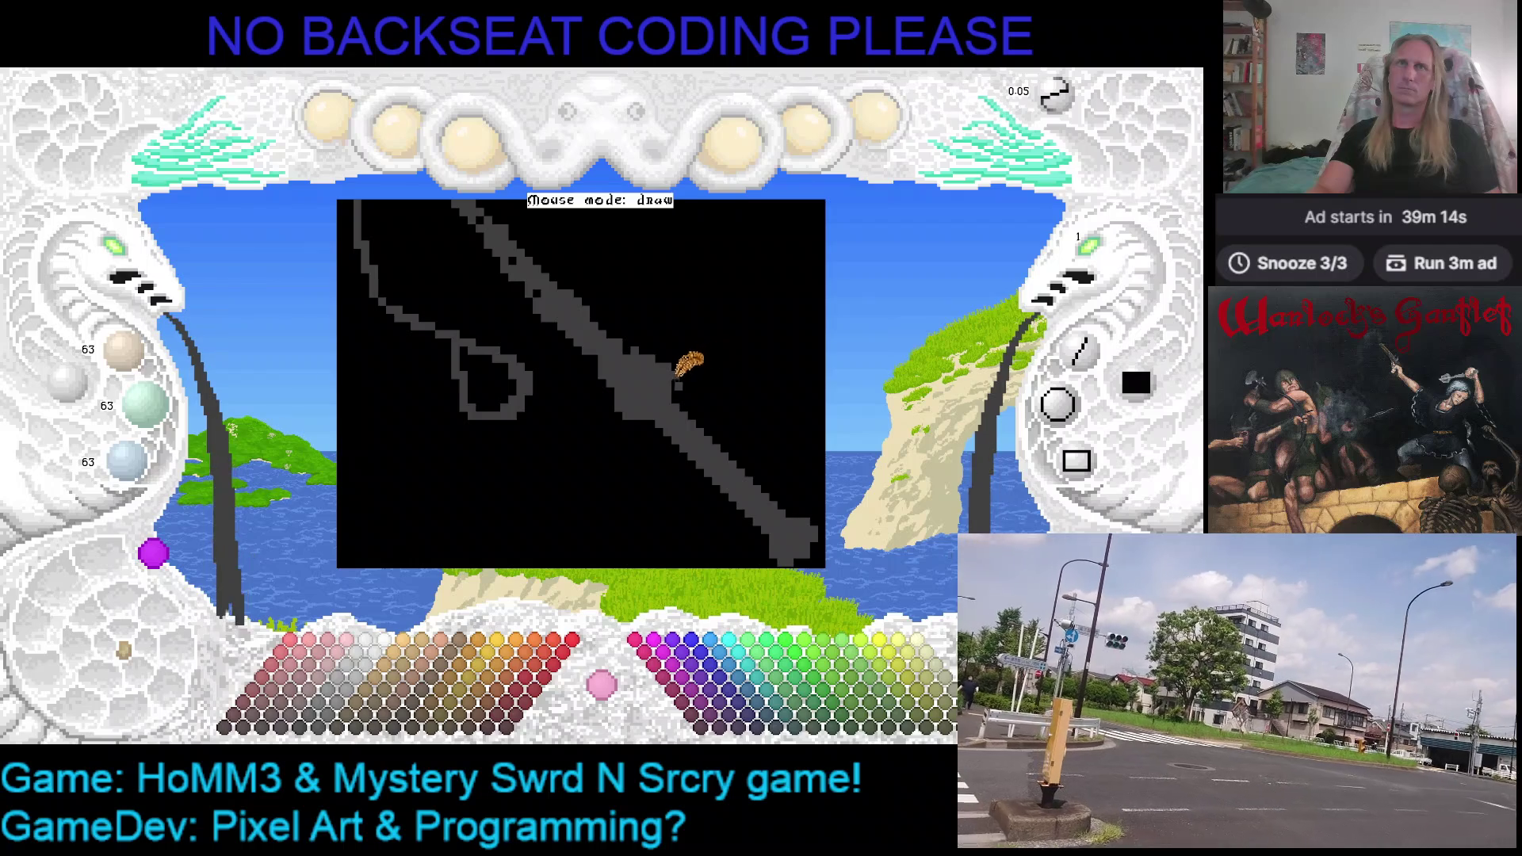
pyautogui.scroll(1, 696, 363)
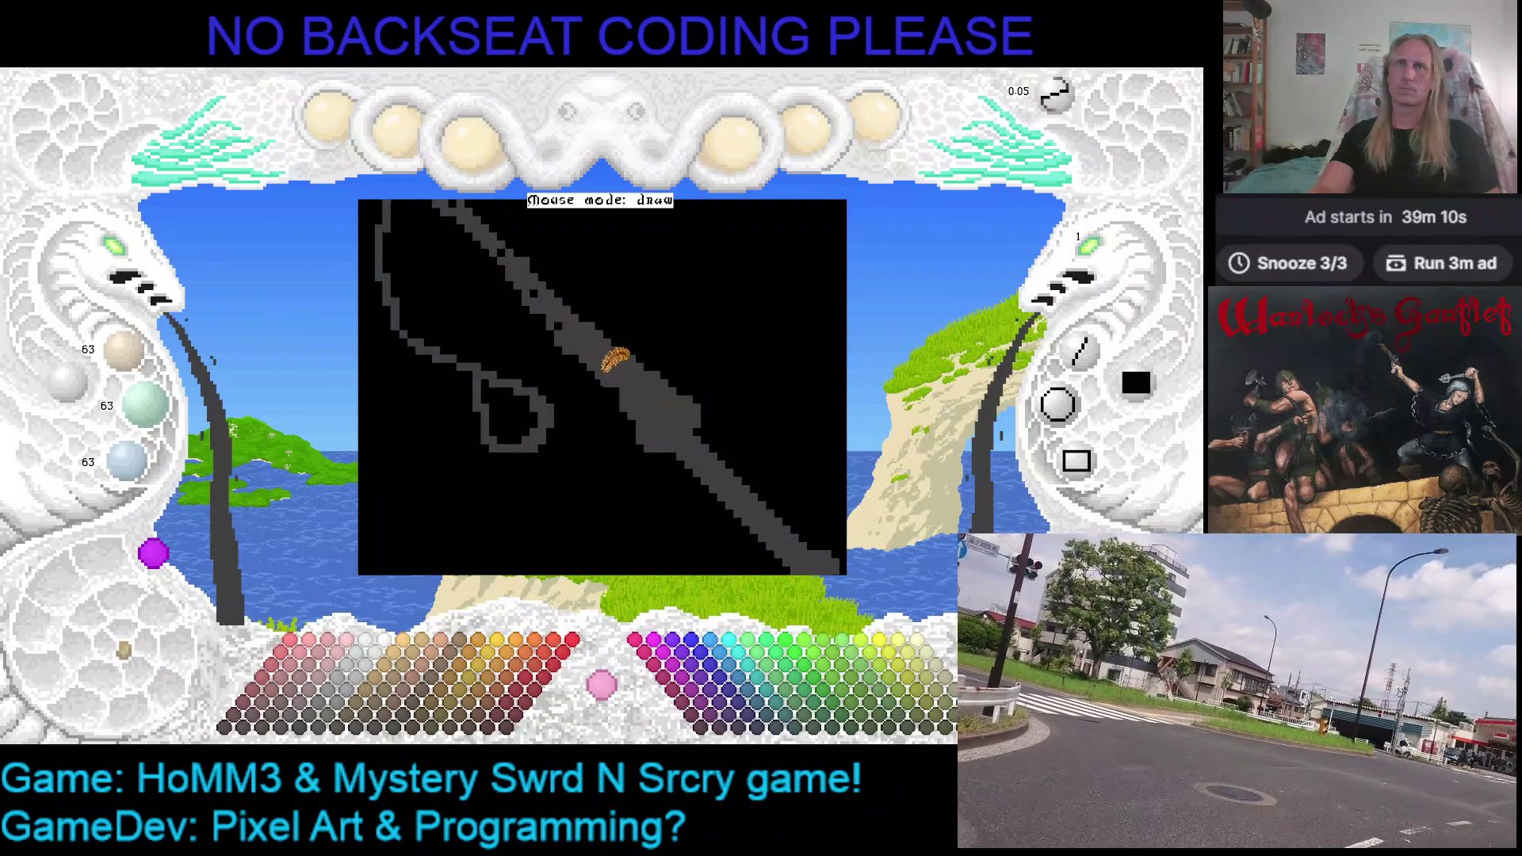
pyautogui.scroll(1, 649, 355)
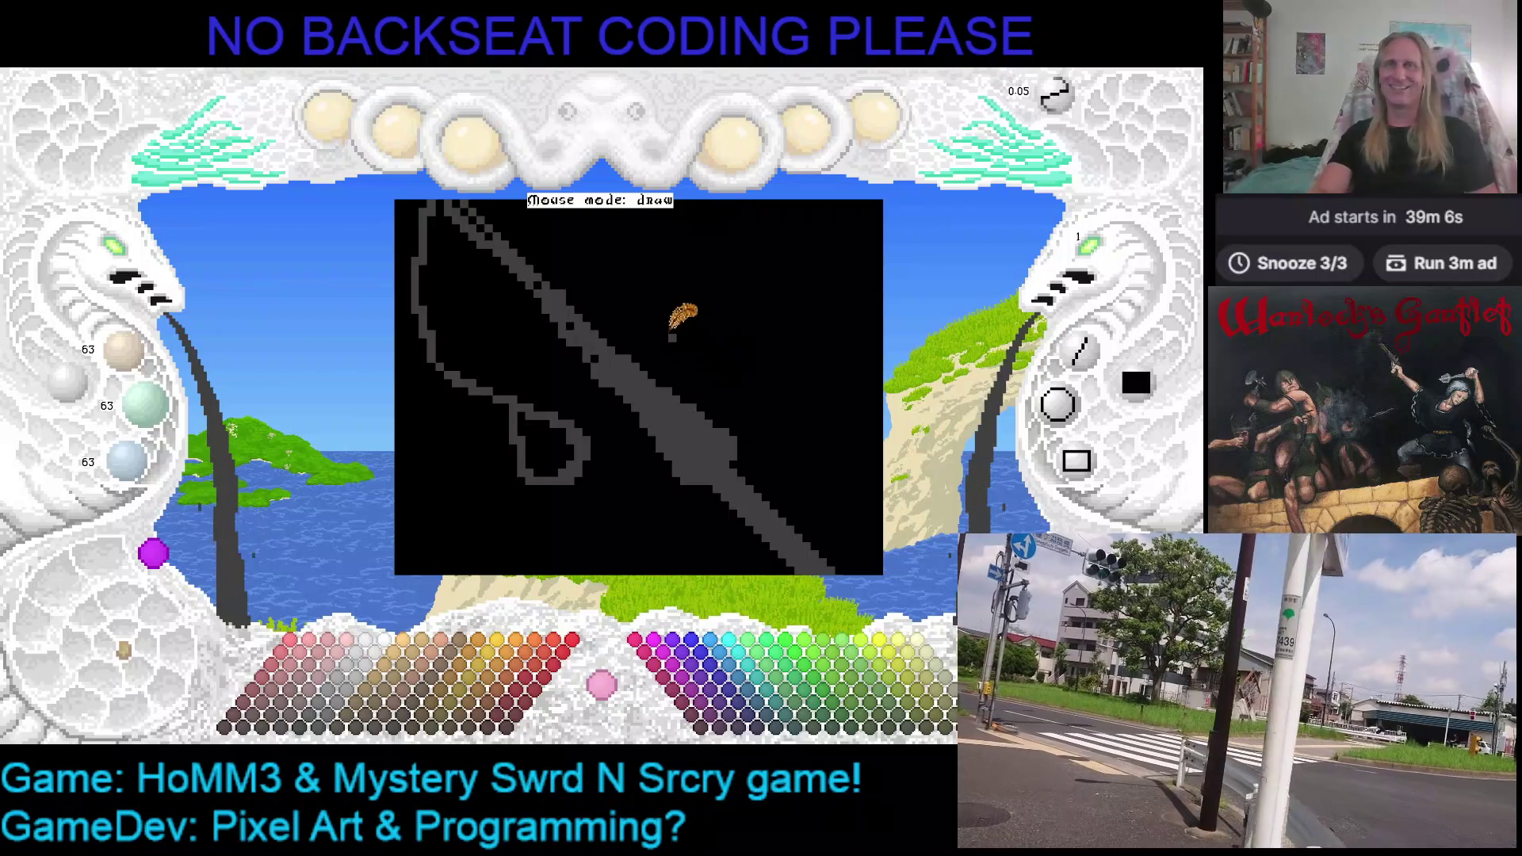
pyautogui.scroll(-1, 636, 340)
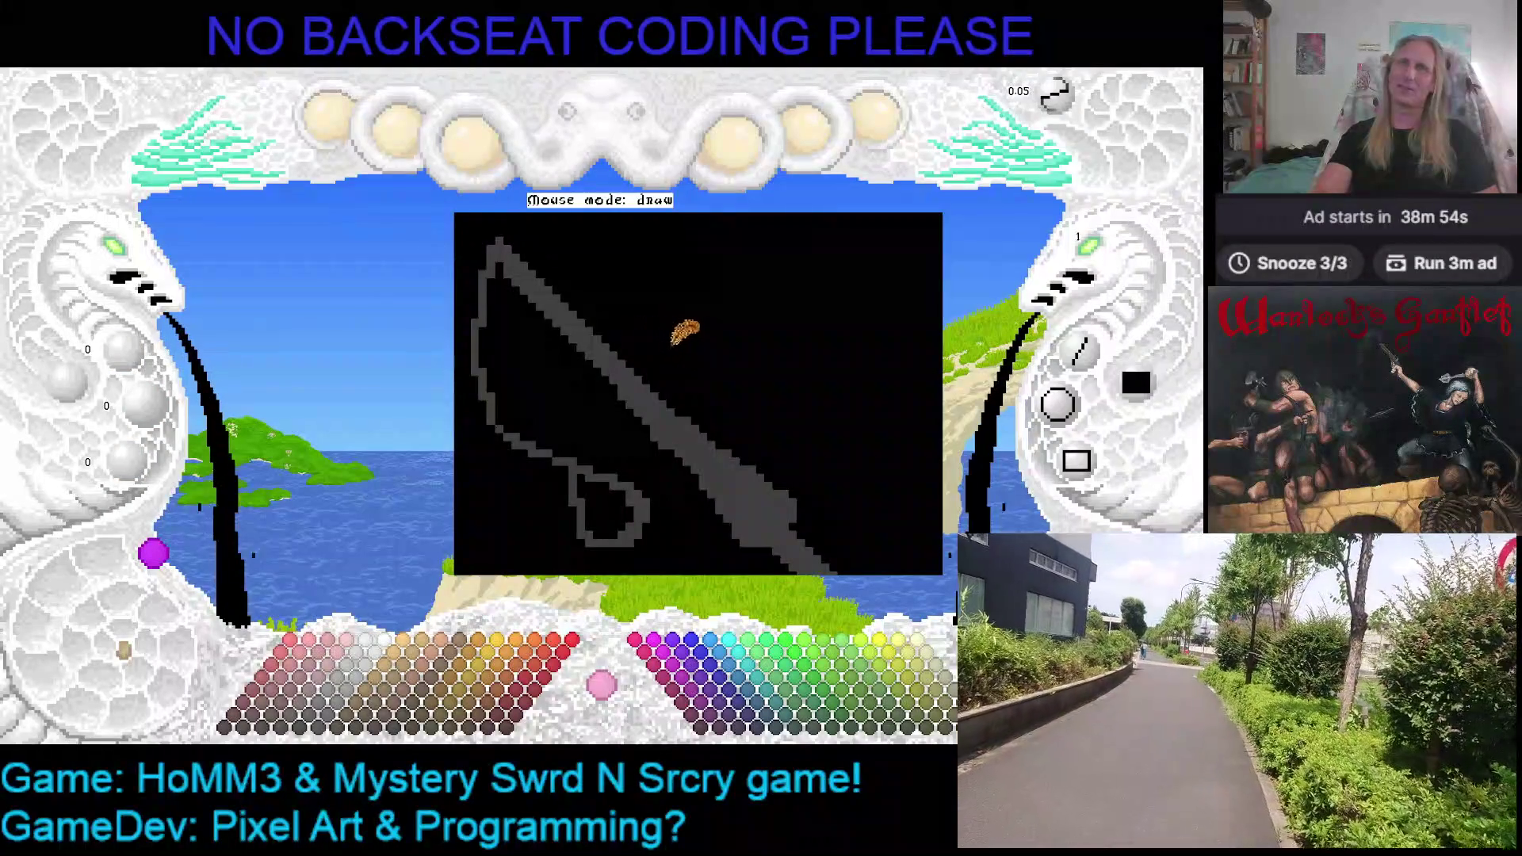
# Alternate grey and black paint colours while panning to shape the shaft's rounded lower knob
pyautogui.rightClick(664, 388)
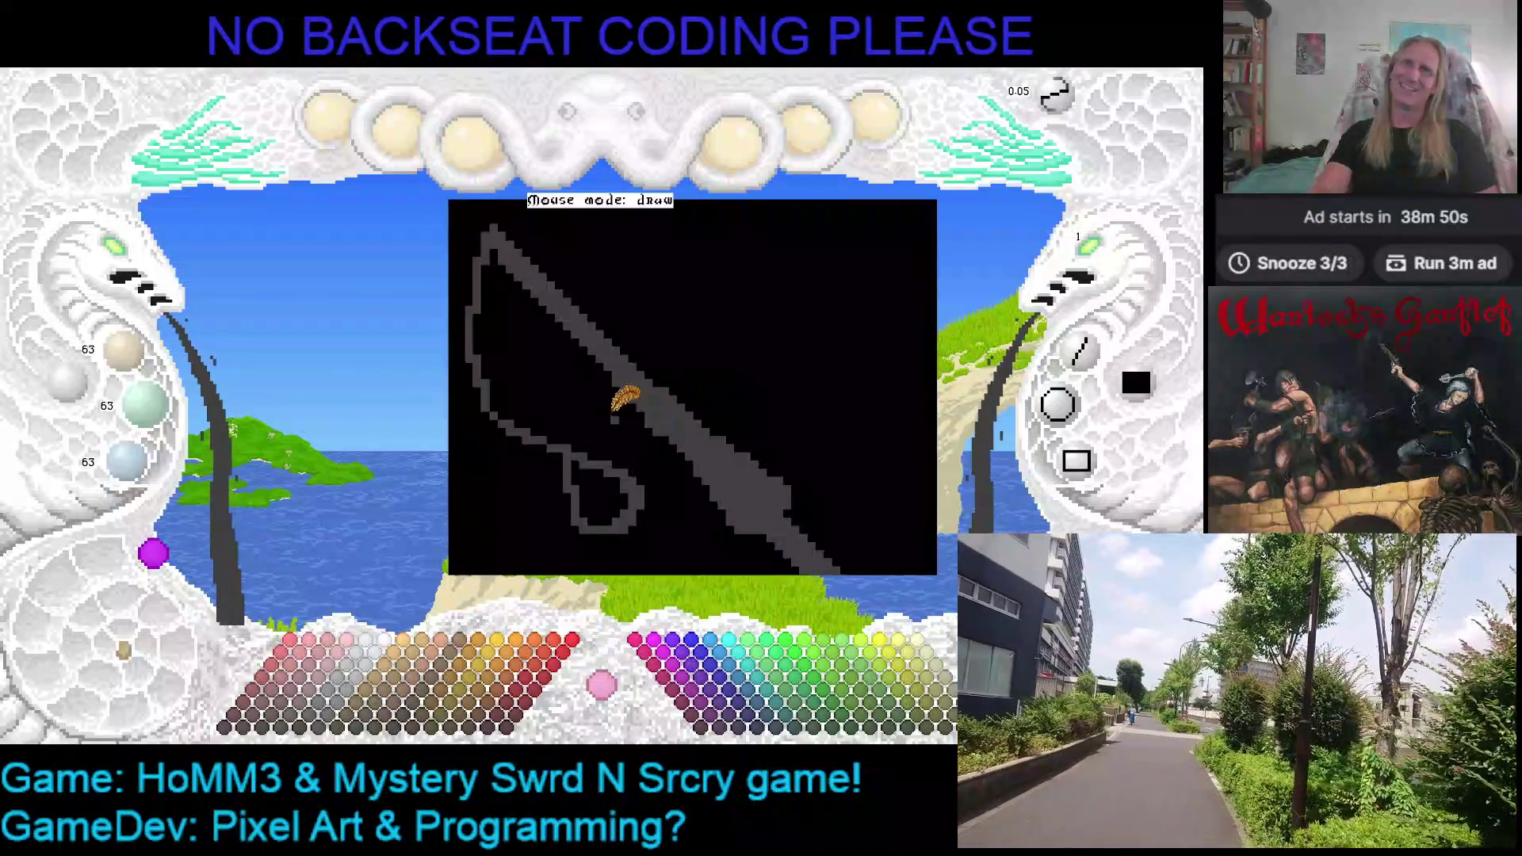
pyautogui.rightClick(649, 407)
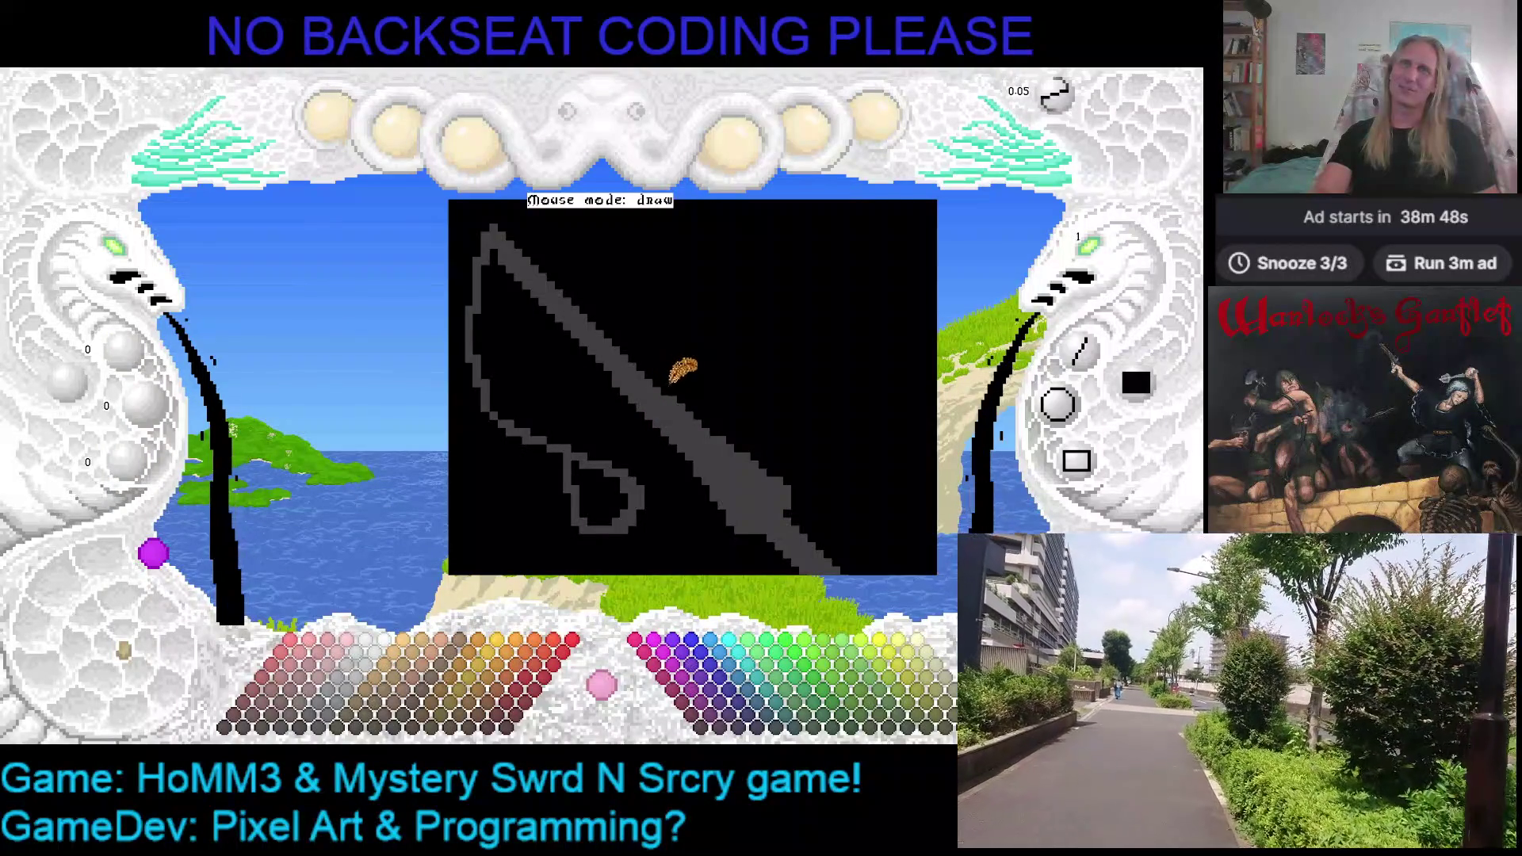
pyautogui.rightClick(636, 352)
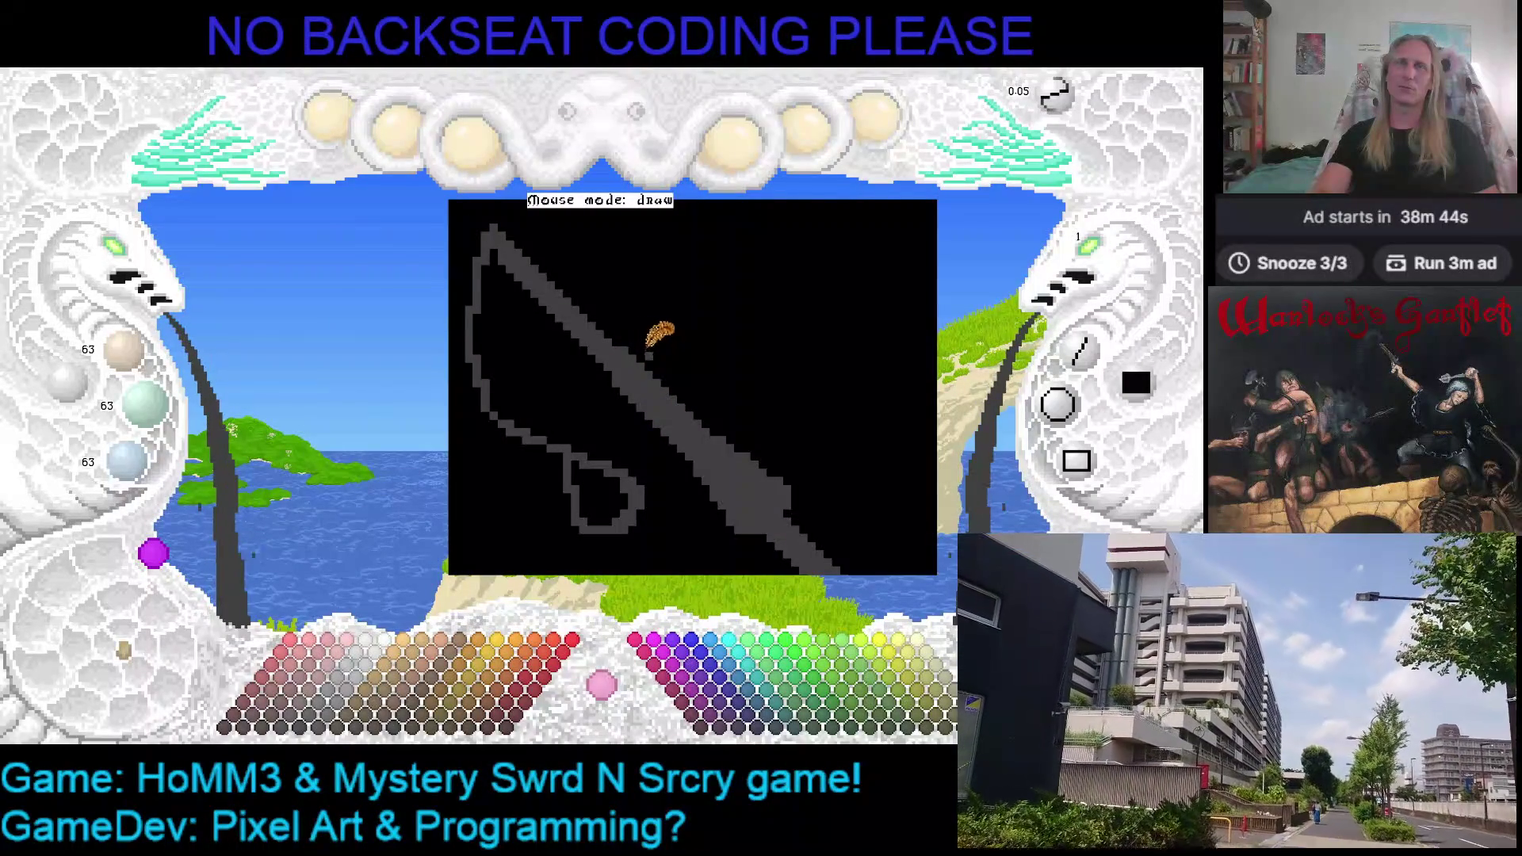
pyautogui.moveTo(647, 317); pyautogui.dragTo(706, 340)
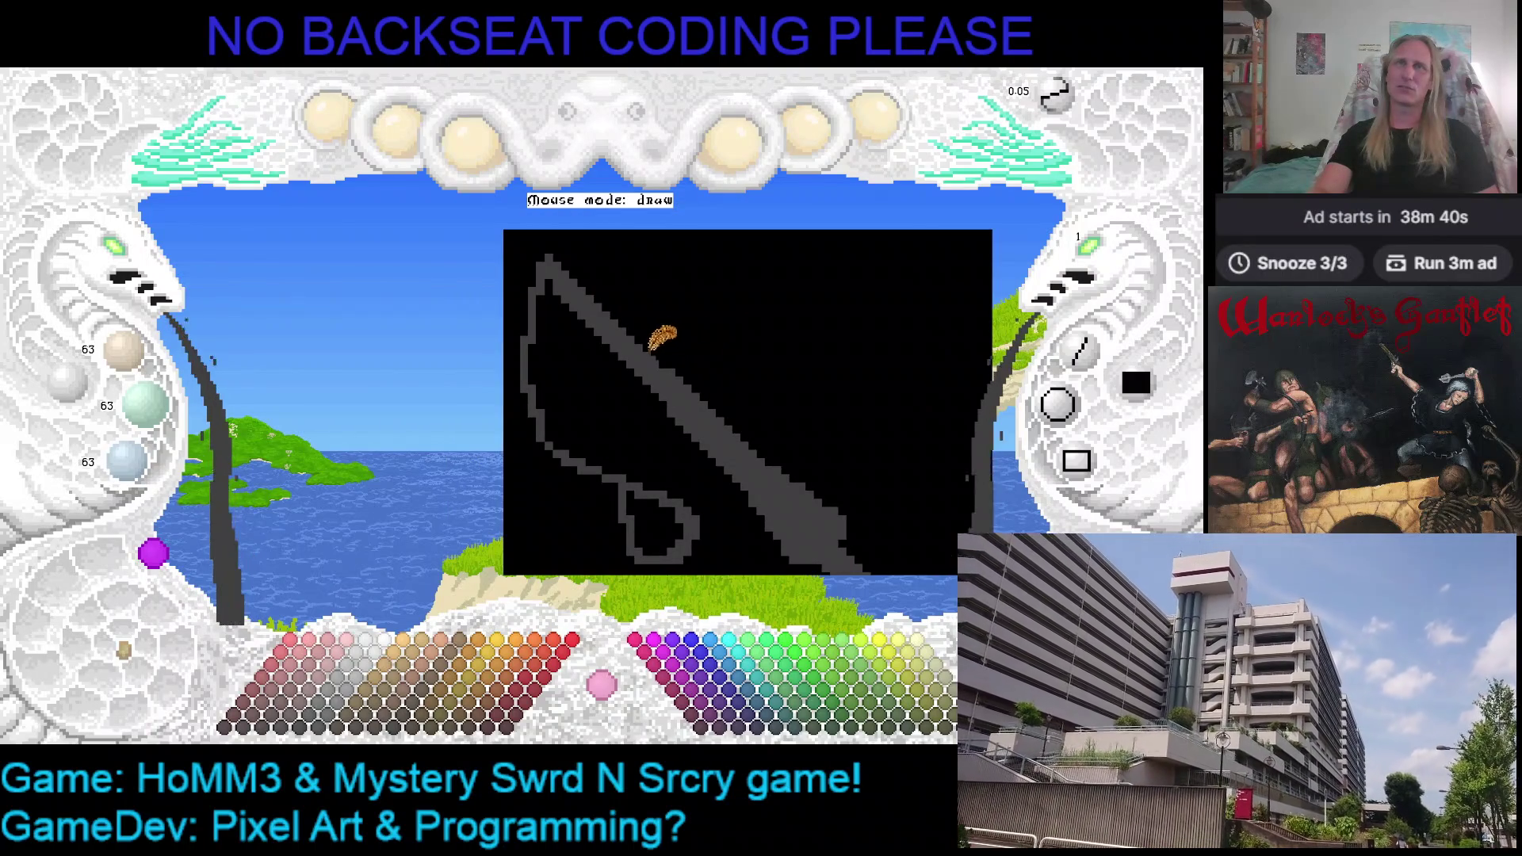
pyautogui.rightClick(676, 329)
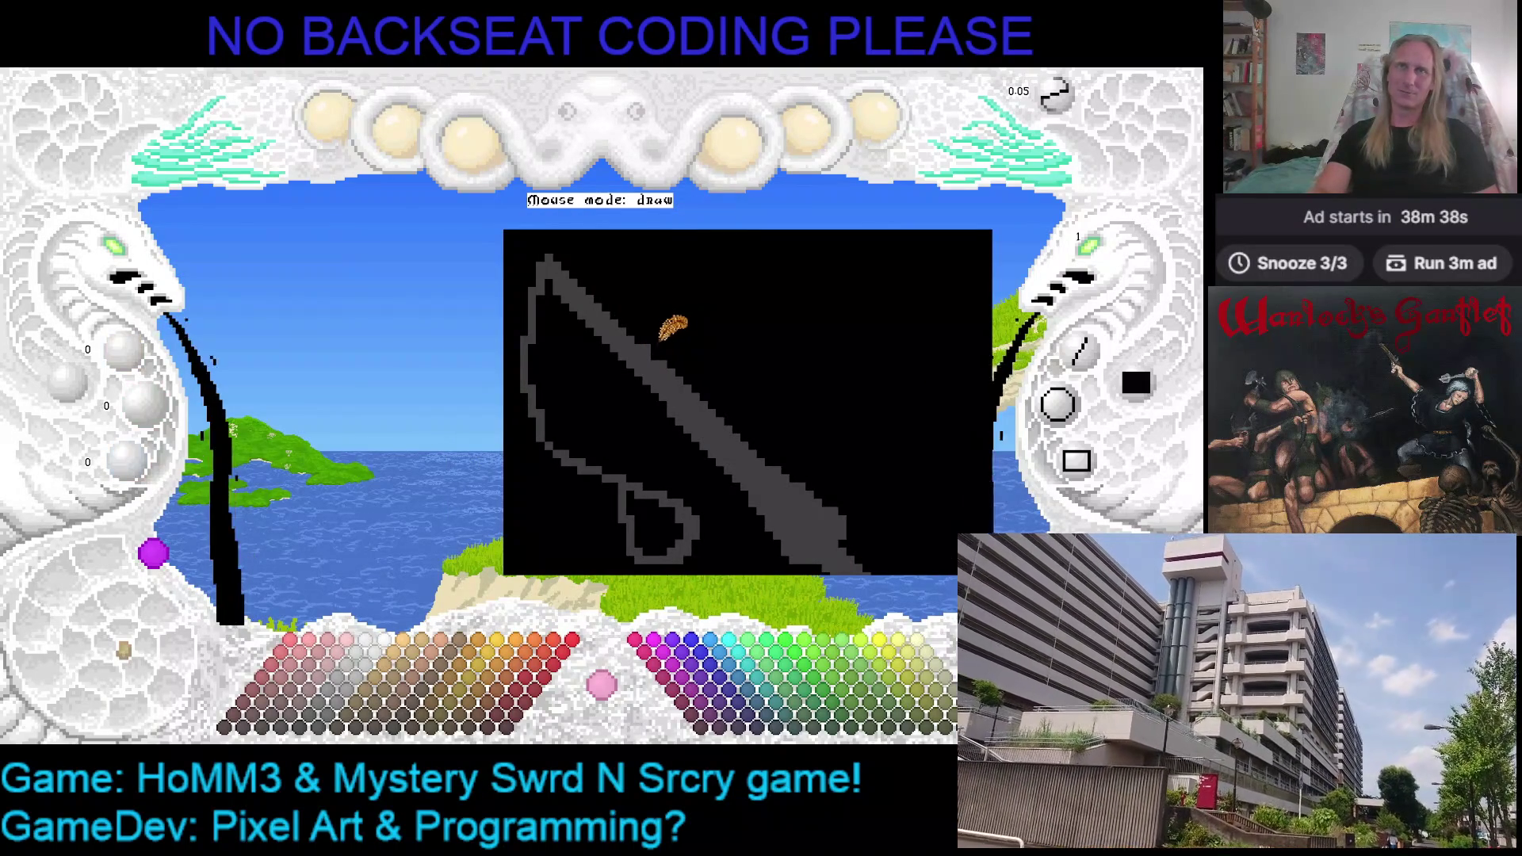
pyautogui.moveTo(762, 353); pyautogui.dragTo(742, 378)
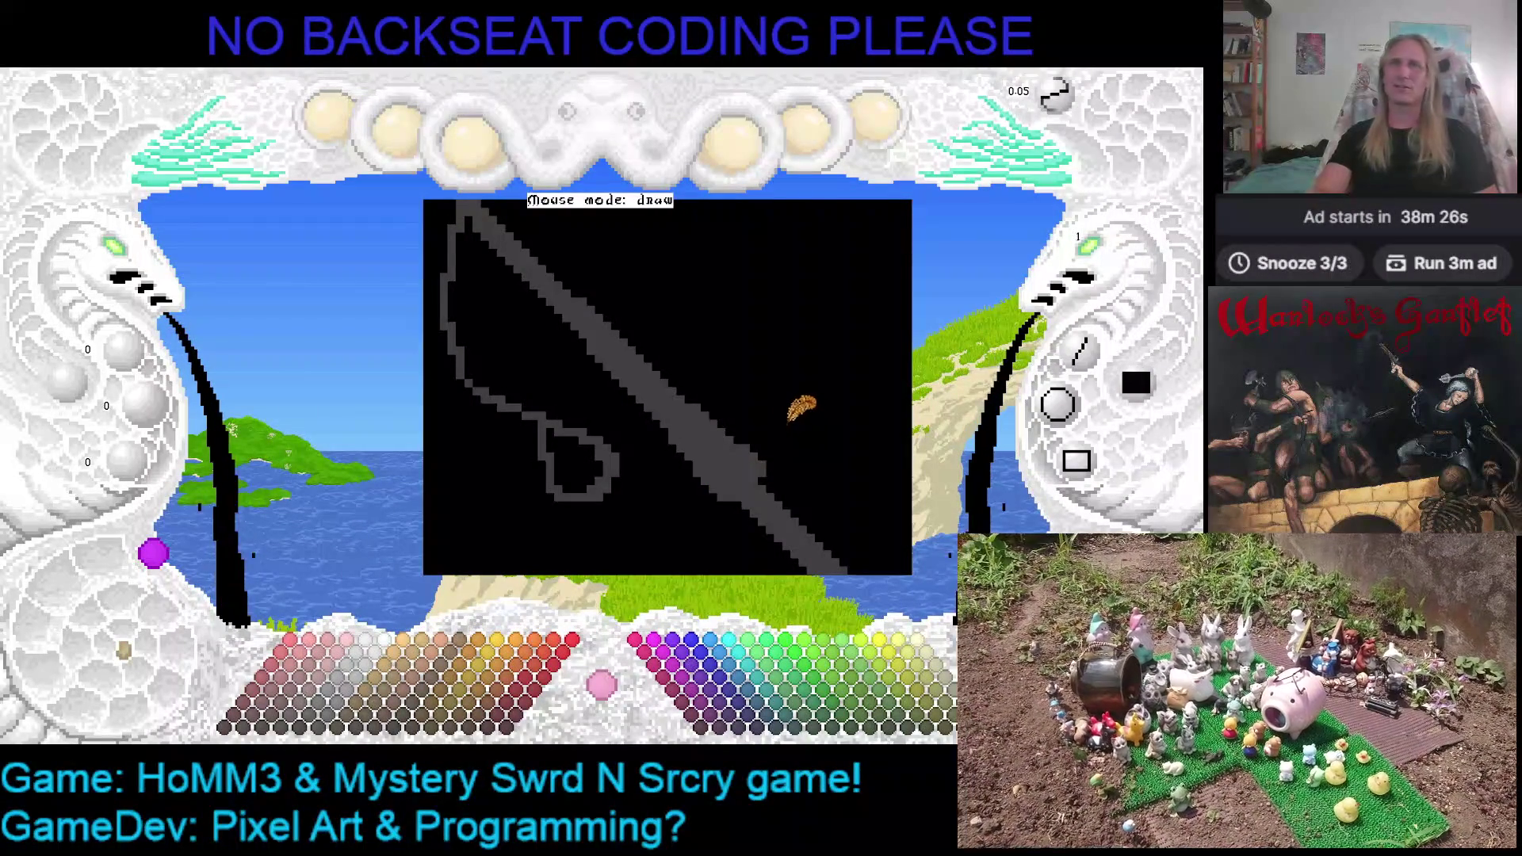
pyautogui.rightClick(769, 464)
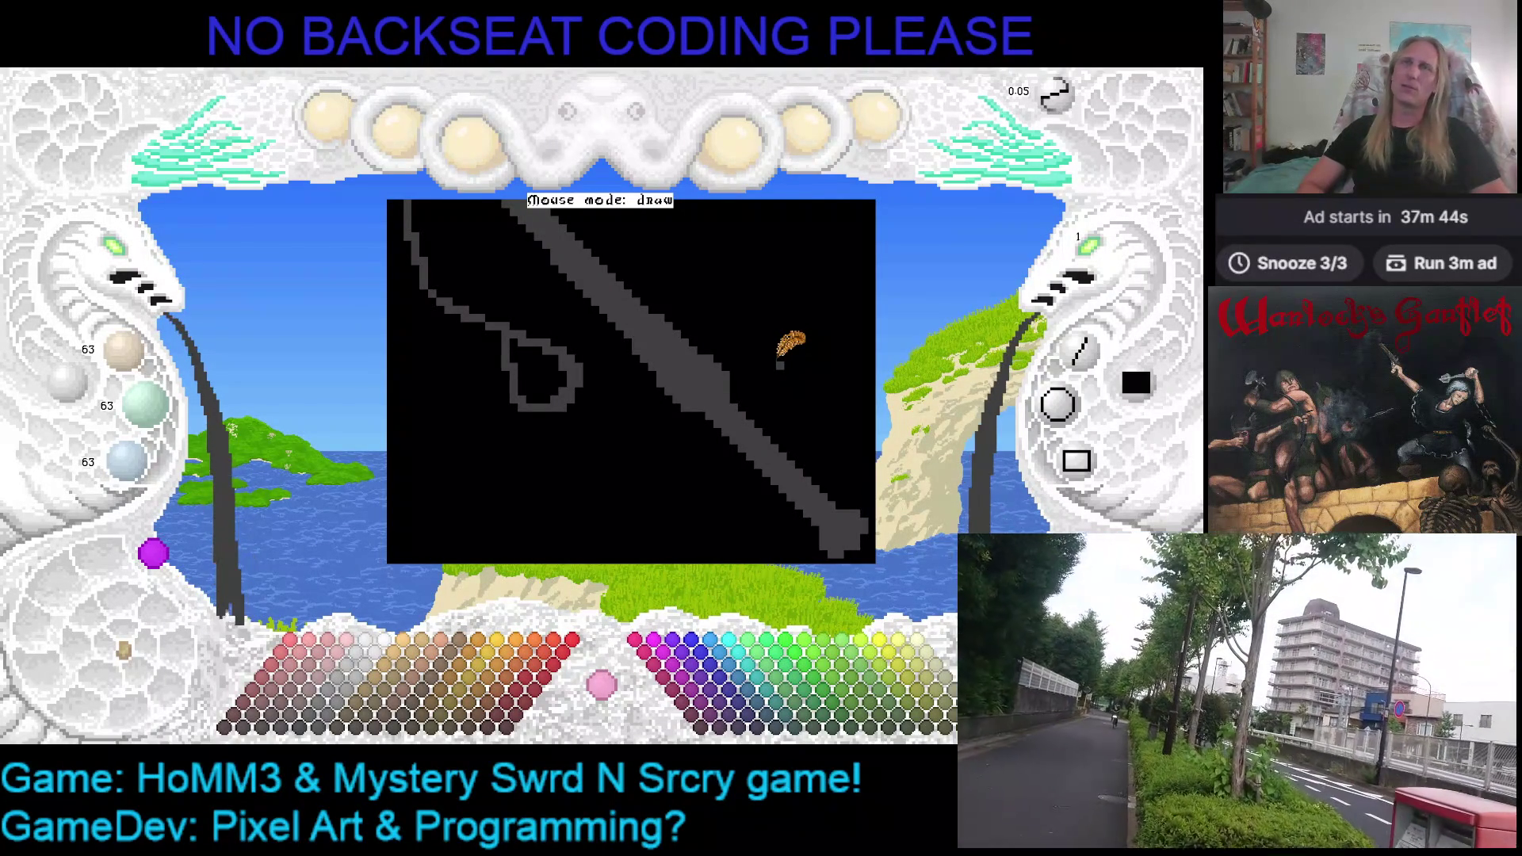
pyautogui.press('Left')
pyautogui.press('Up')
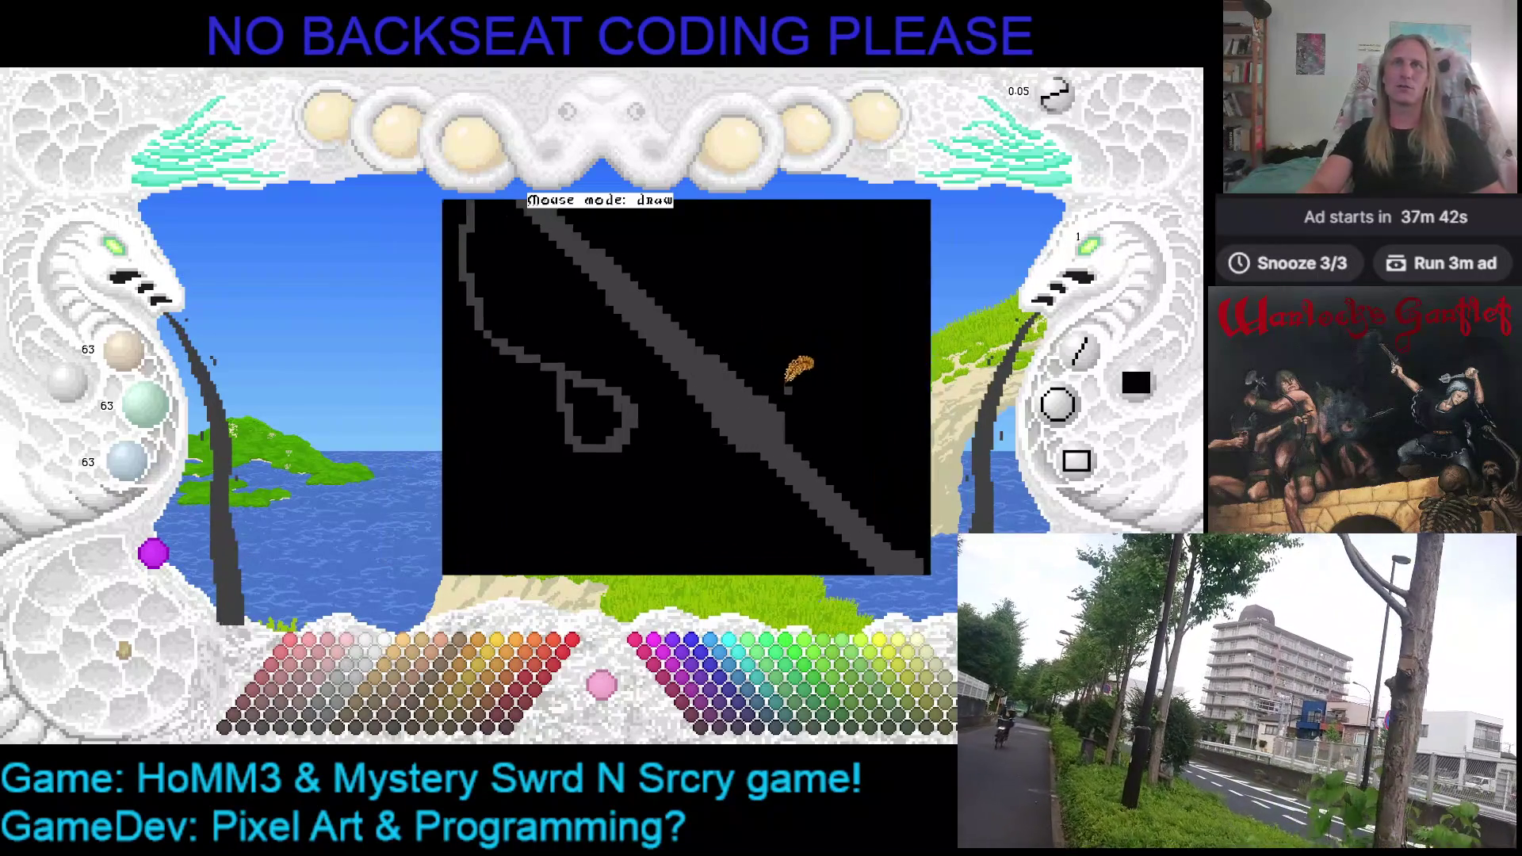
# Fill the chain's end loop solid grey, then pick black as the paint colour
pyautogui.click(625, 411)
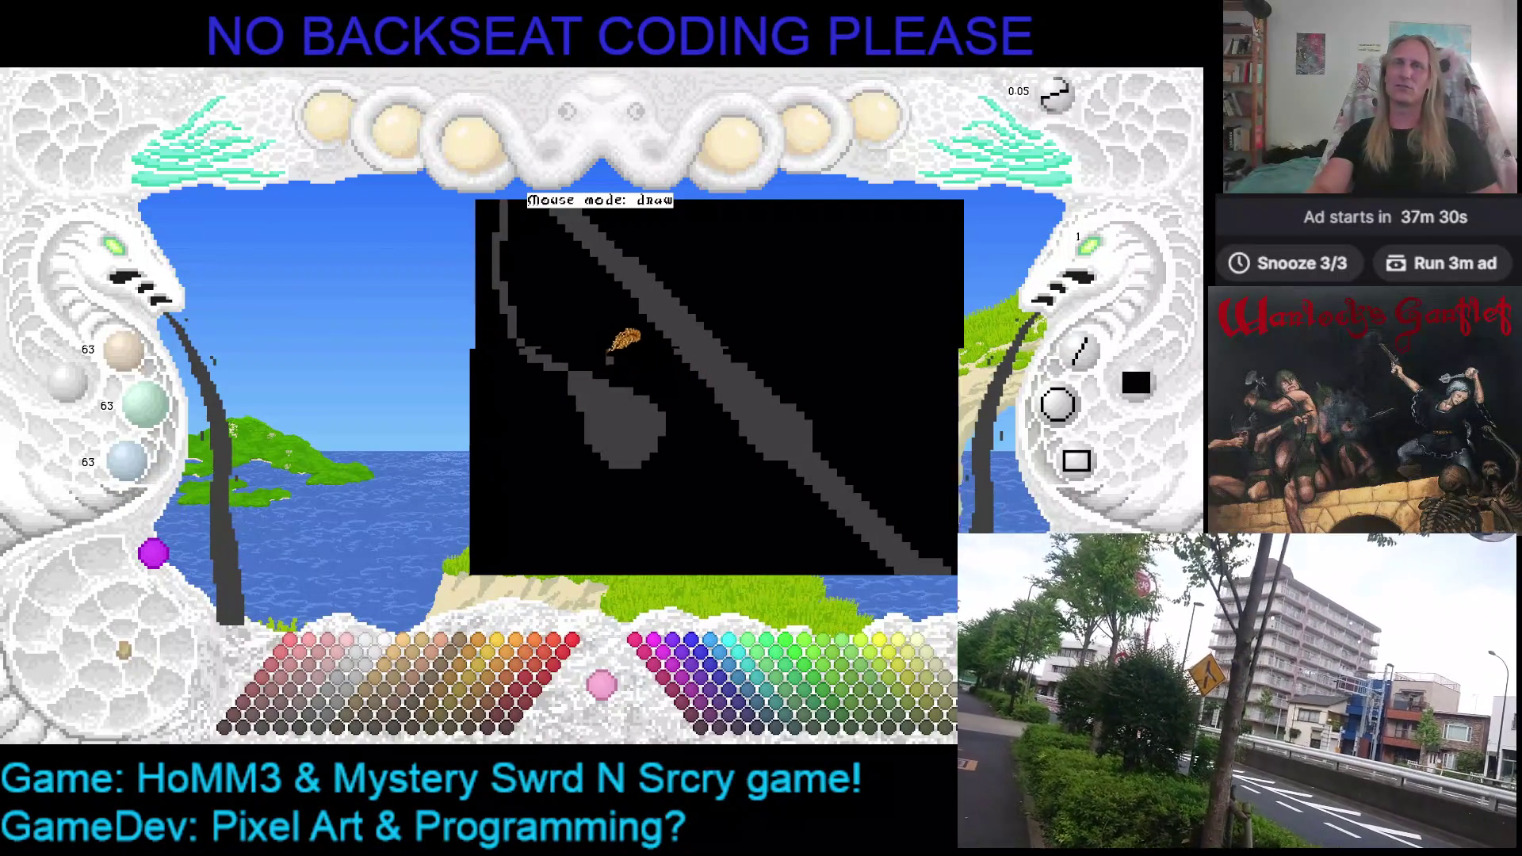
pyautogui.moveTo(615, 333)
pyautogui.mouseDown()
pyautogui.moveTo(741, 353)
pyautogui.moveTo(718, 369)
pyautogui.mouseUp()
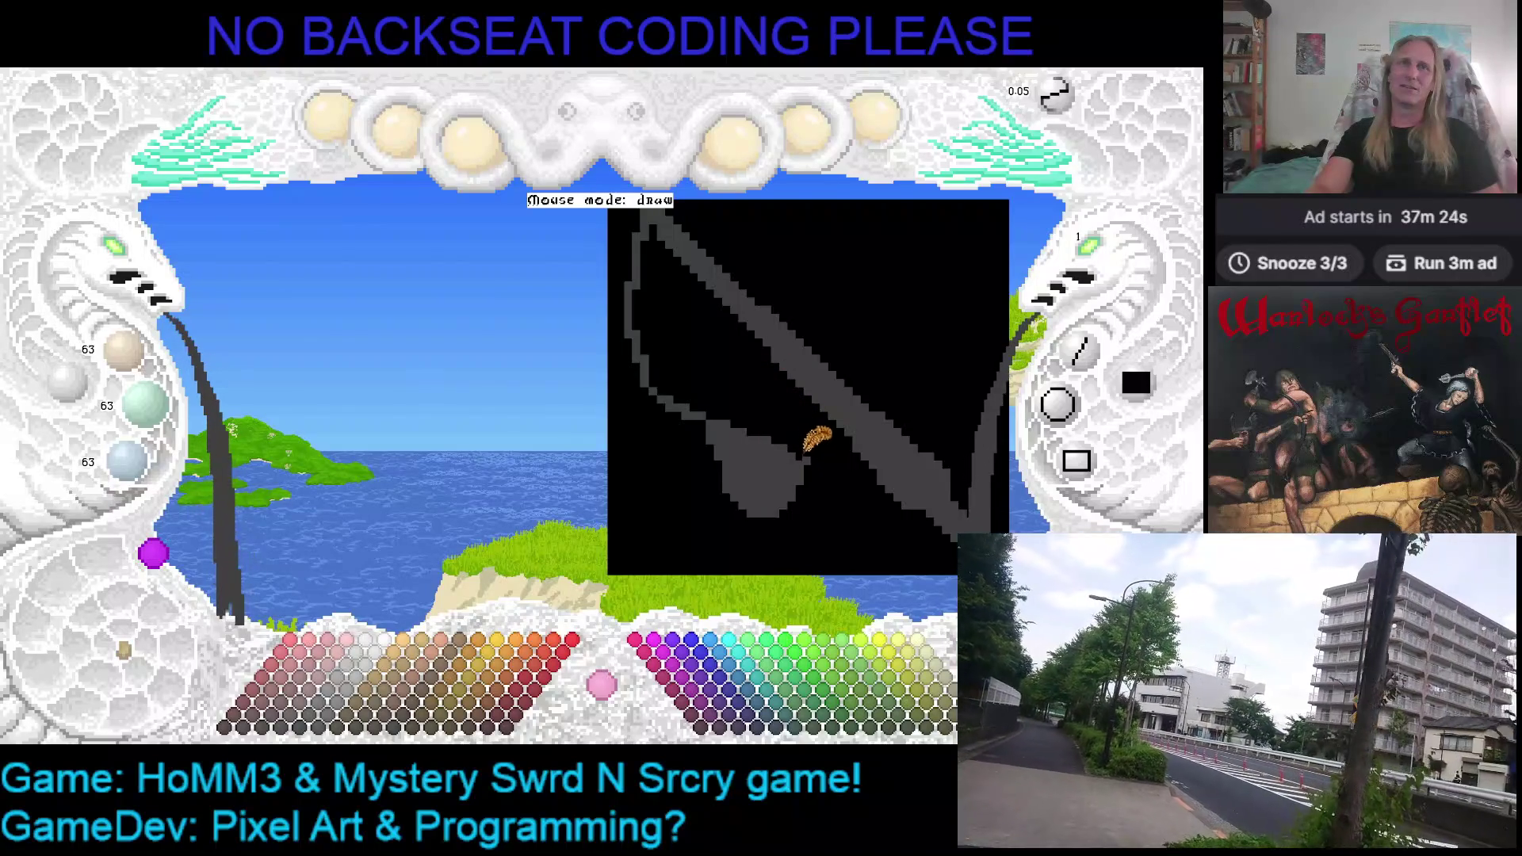
pyautogui.rightClick(812, 431)
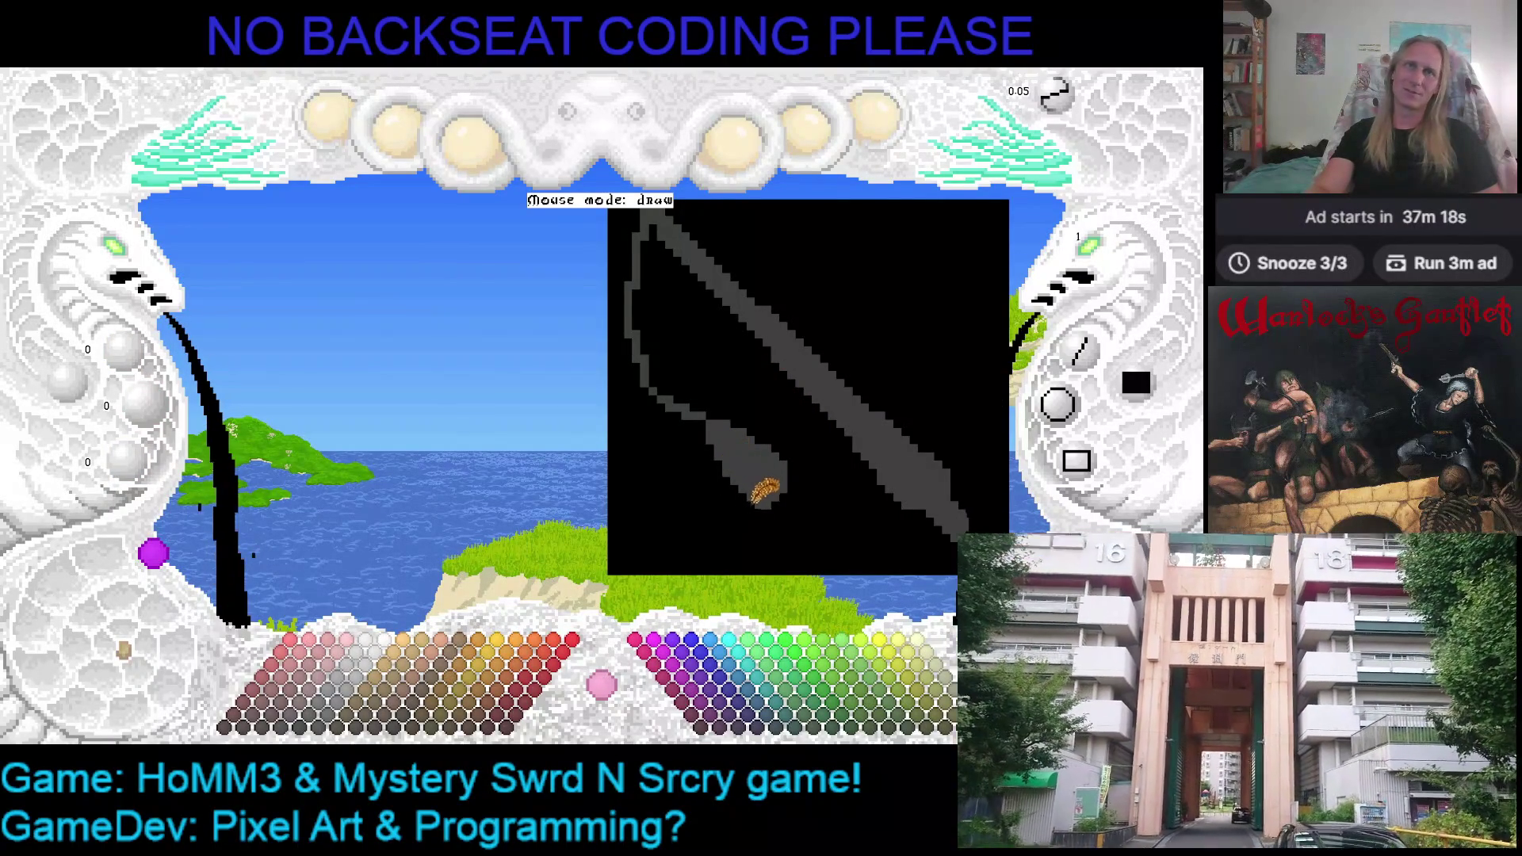
# Sample the stroke's grey and raise it to a medium-light grey (about 79) for shaft shading
pyautogui.rightClick(780, 482)
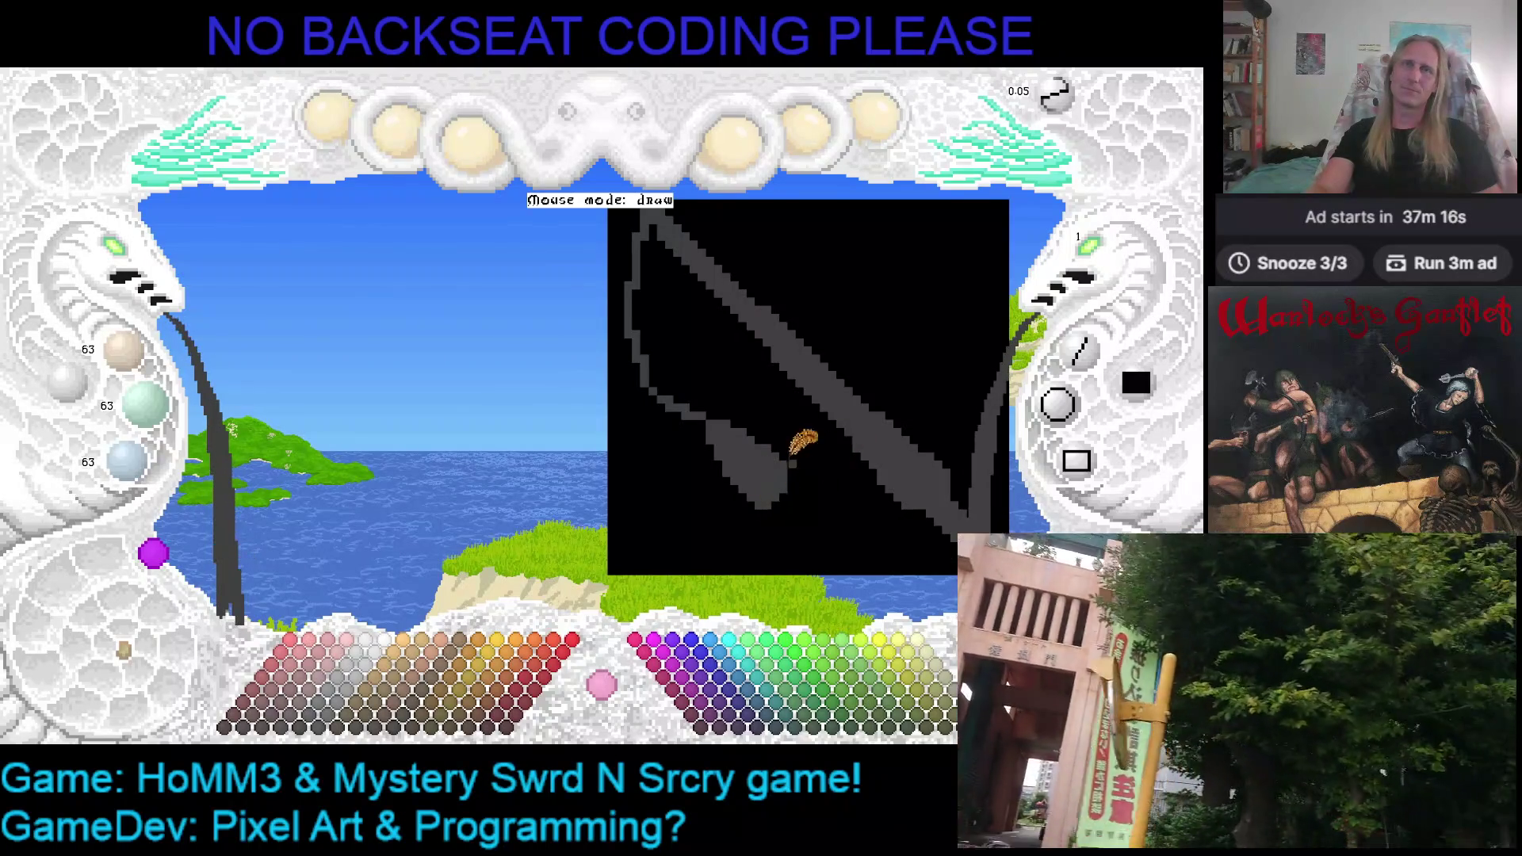
pyautogui.press('Left')
pyautogui.press('Up')
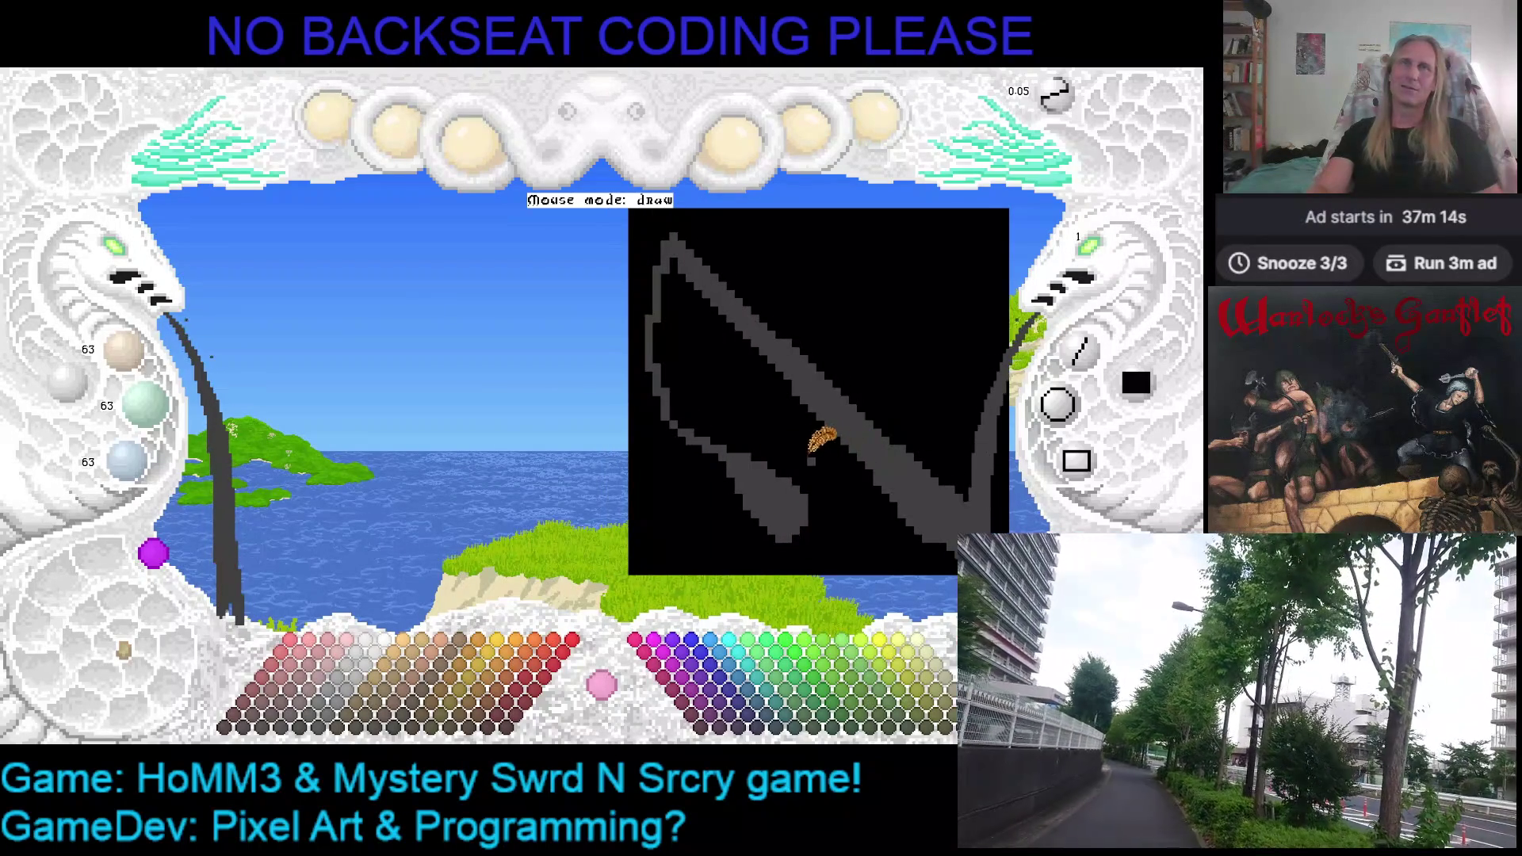
pyautogui.press('Left')
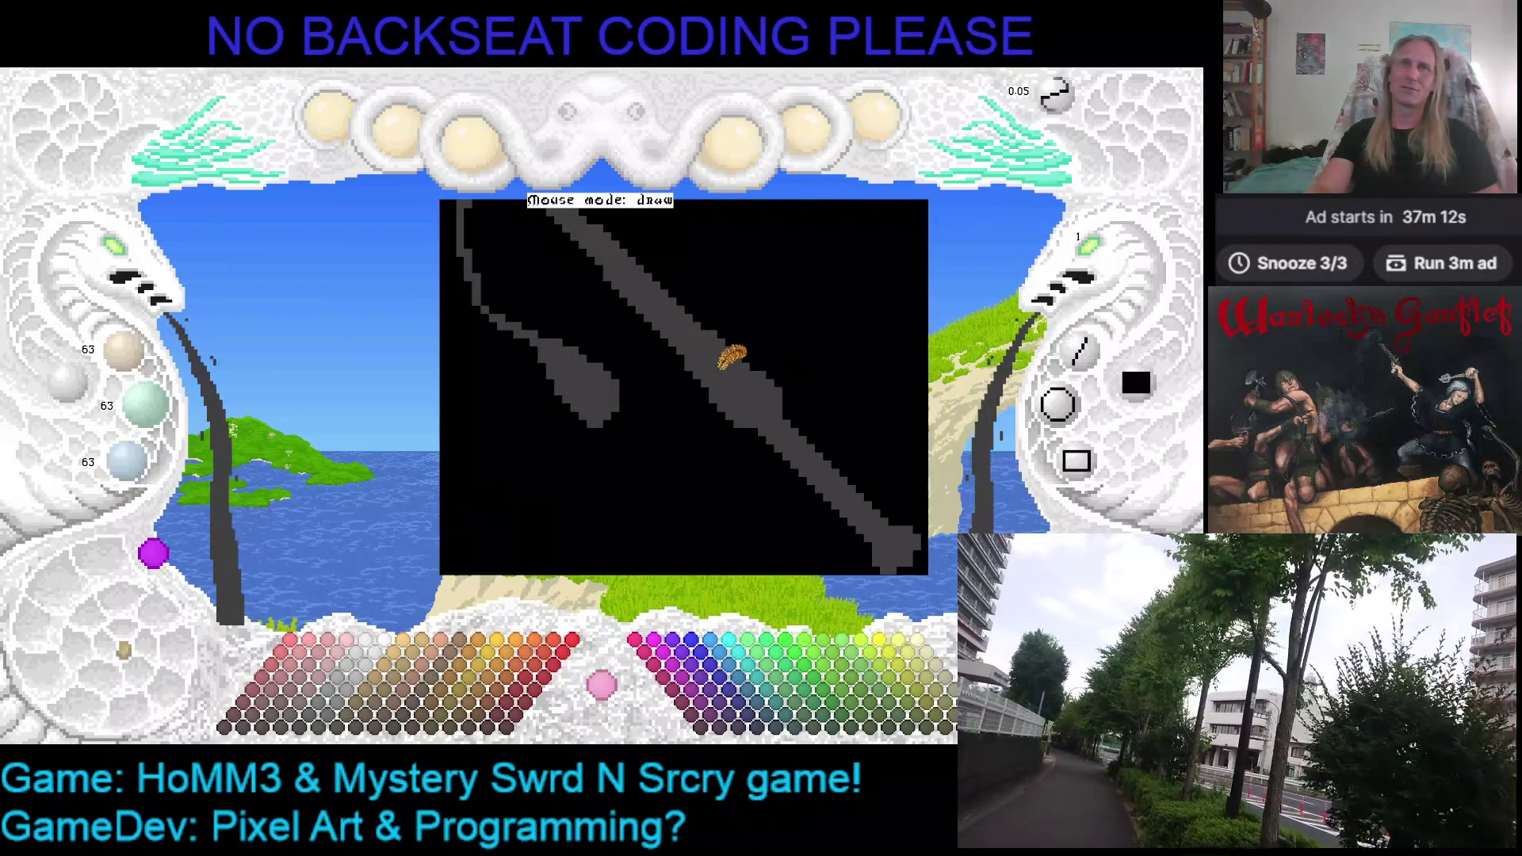
pyautogui.click(337, 719)
pyautogui.click(334, 718)
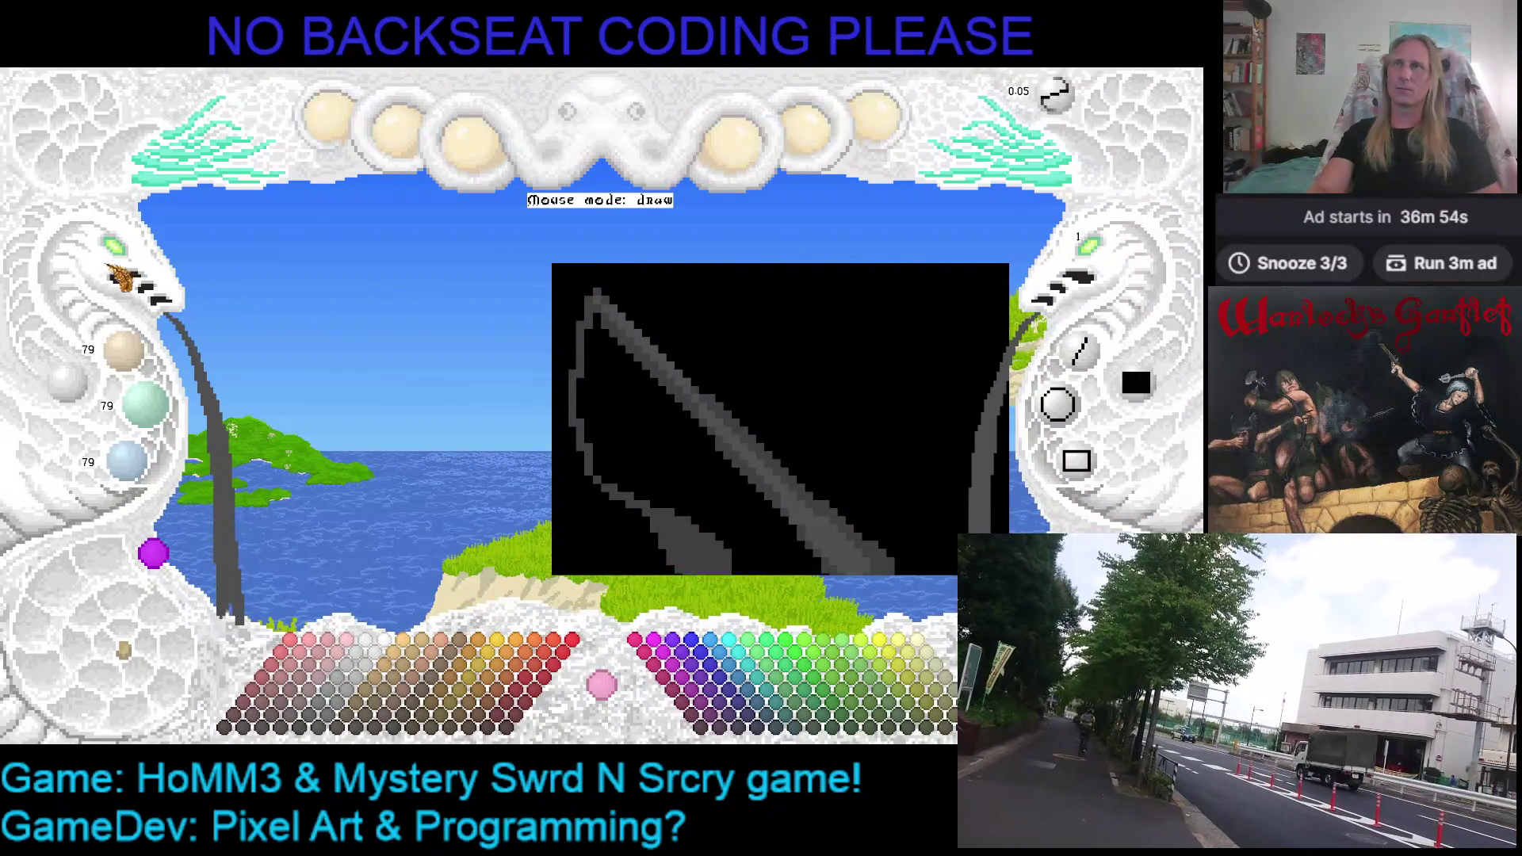
# Enlarge the canvas view and pan so the shaft's top edge can be highlighted in light grey
pyautogui.click(125, 268)
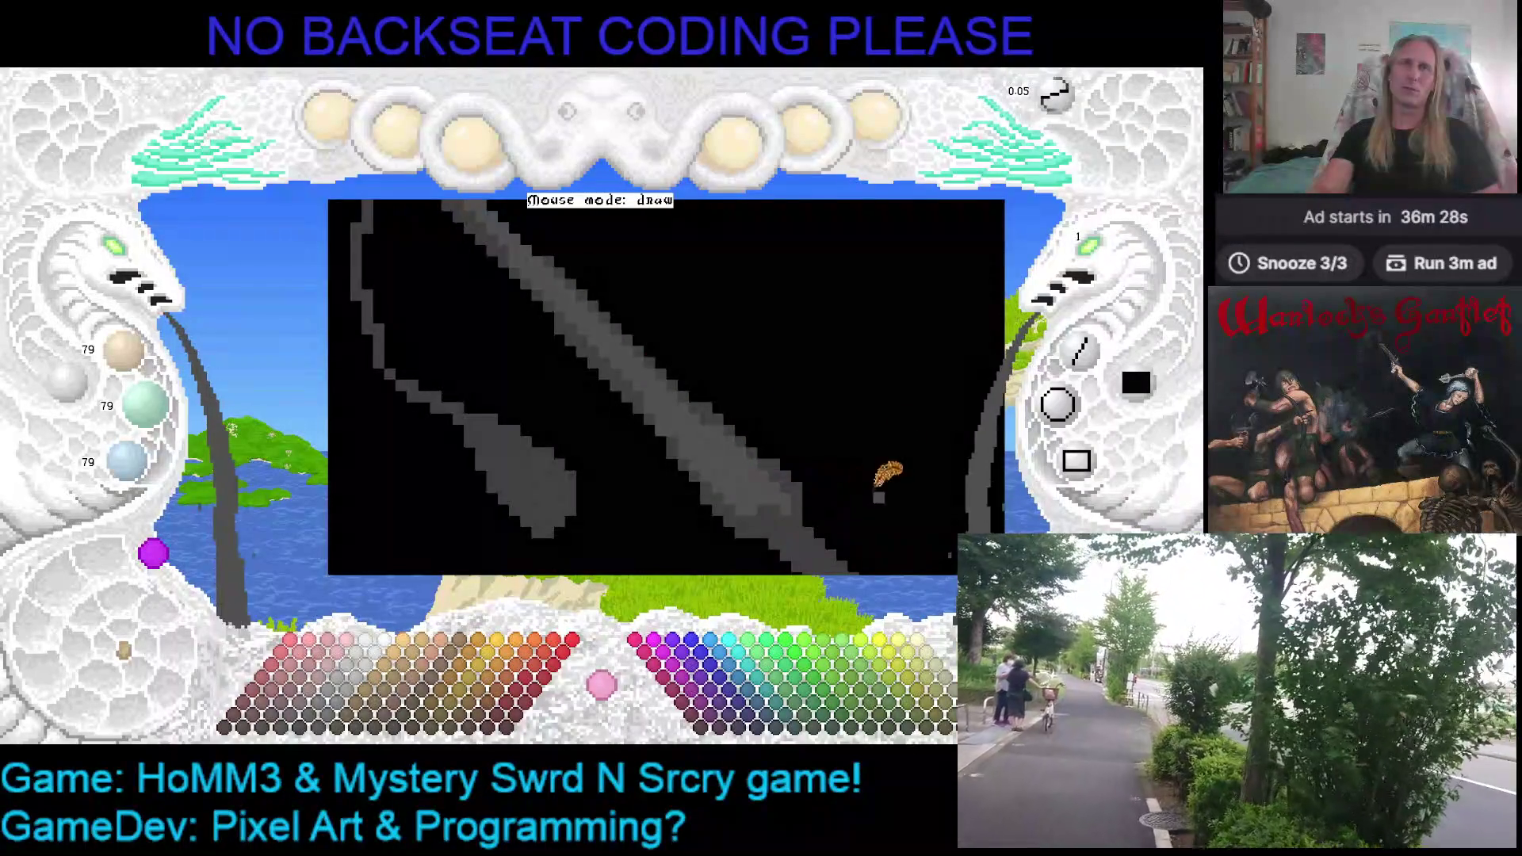
pyautogui.moveTo(859, 483); pyautogui.dragTo(805, 422)
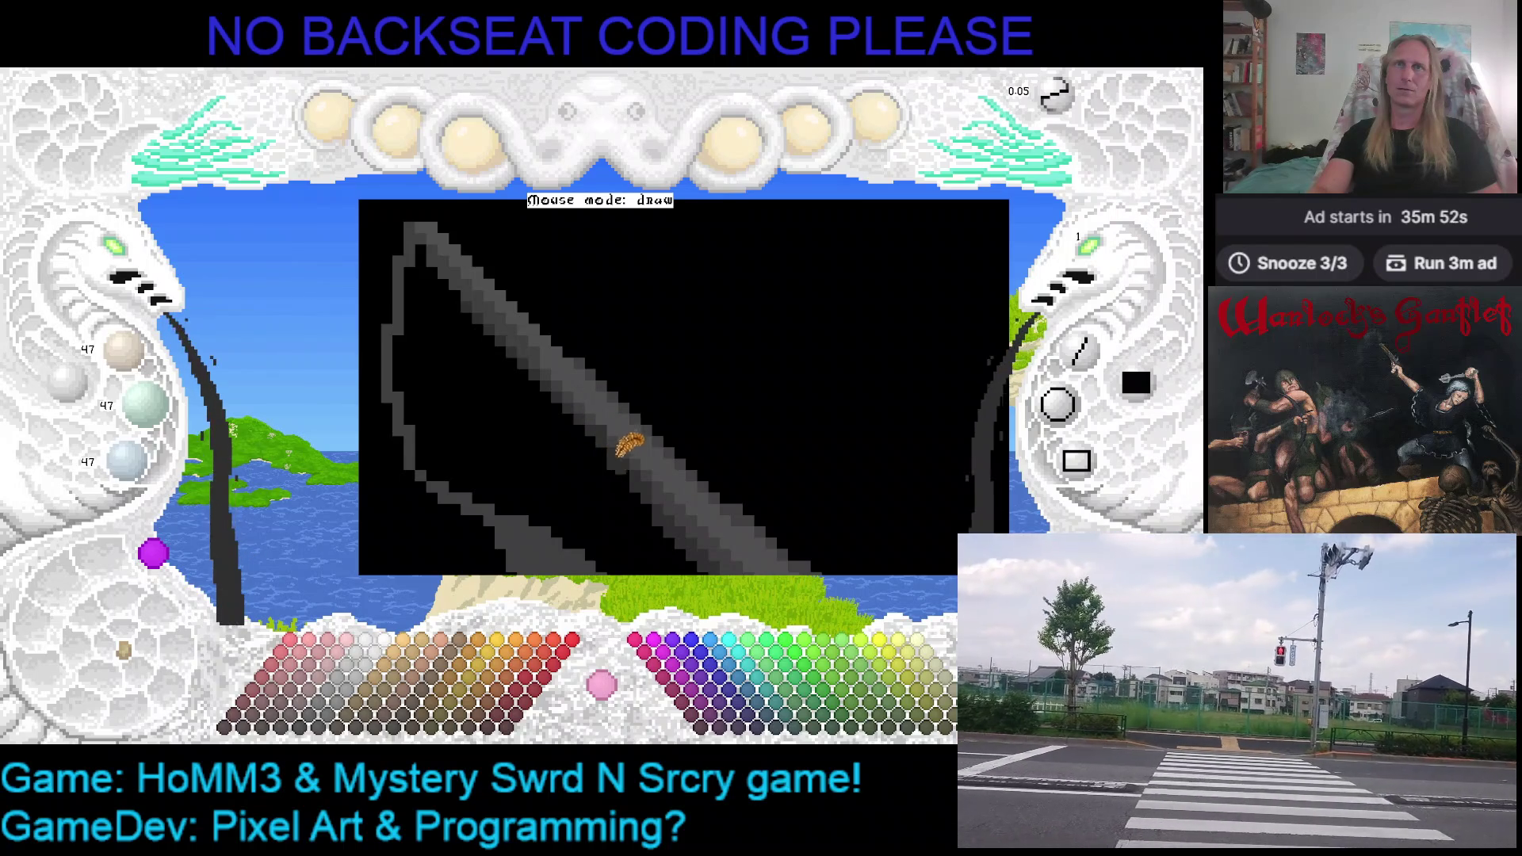
# Pan along the shaft to paint its shadow side, then sample black from the background
pyautogui.moveTo(663, 485)
pyautogui.mouseDown()
pyautogui.moveTo(678, 341)
pyautogui.moveTo(741, 357)
pyautogui.mouseUp()
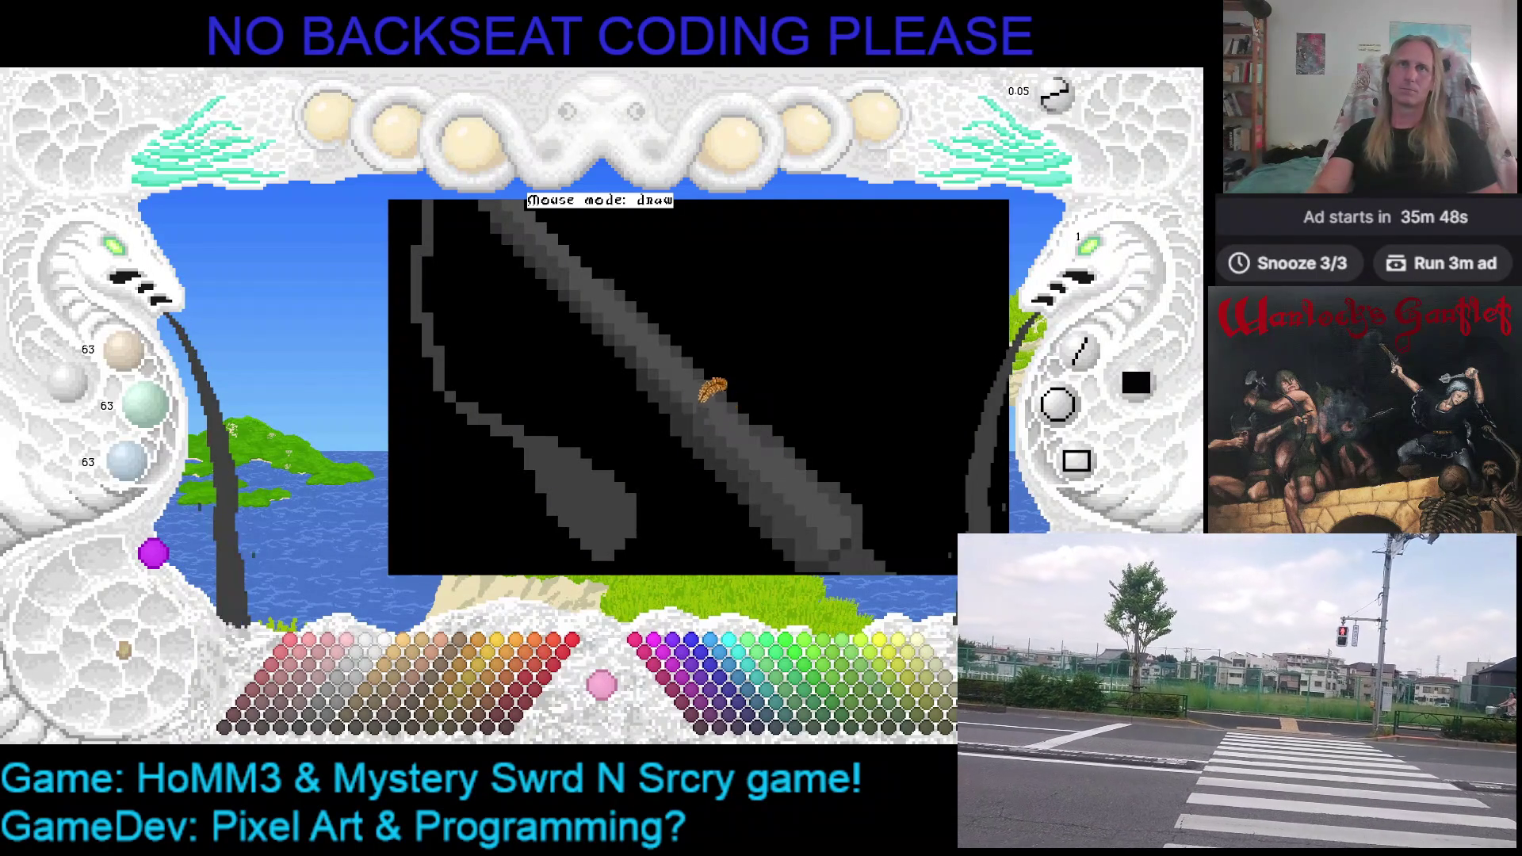
pyautogui.press('Left')
pyautogui.press('Left')
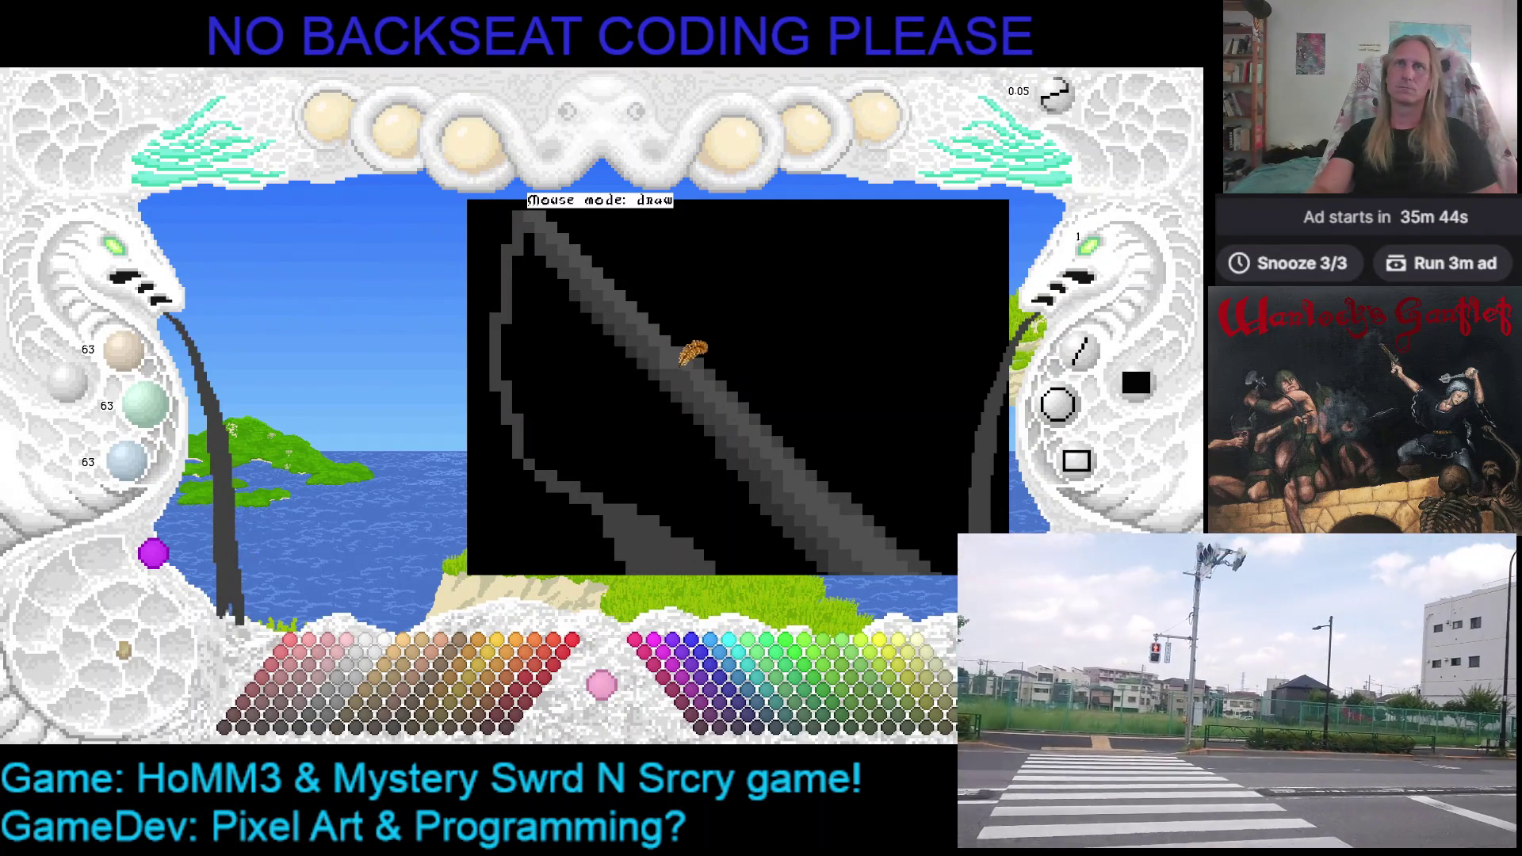
pyautogui.press('Right')
pyautogui.press('Up')
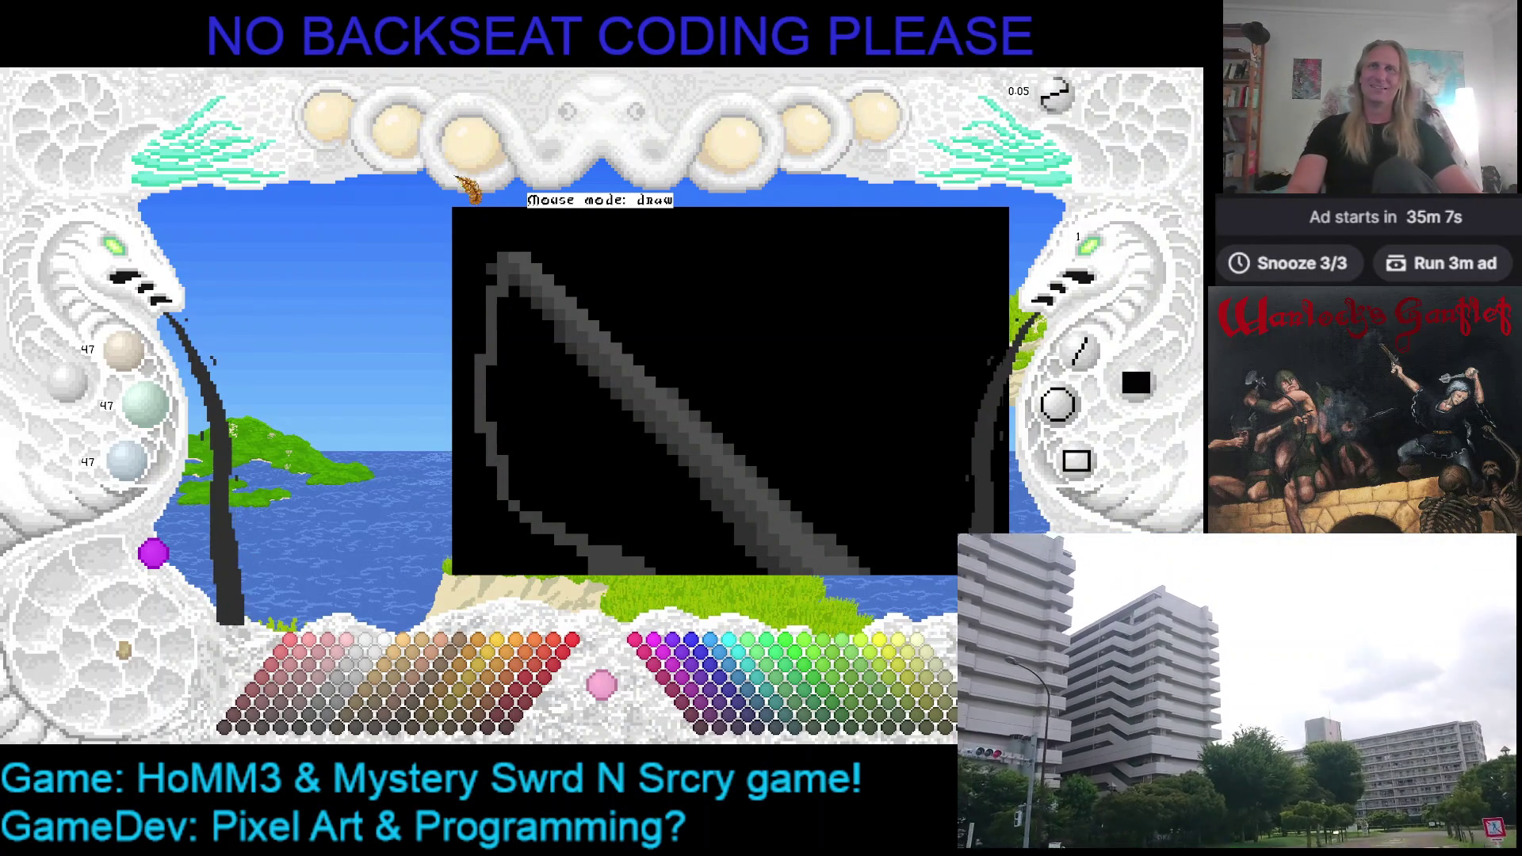
pyautogui.scroll(1, 618, 316)
pyautogui.scroll(1, 655, 308)
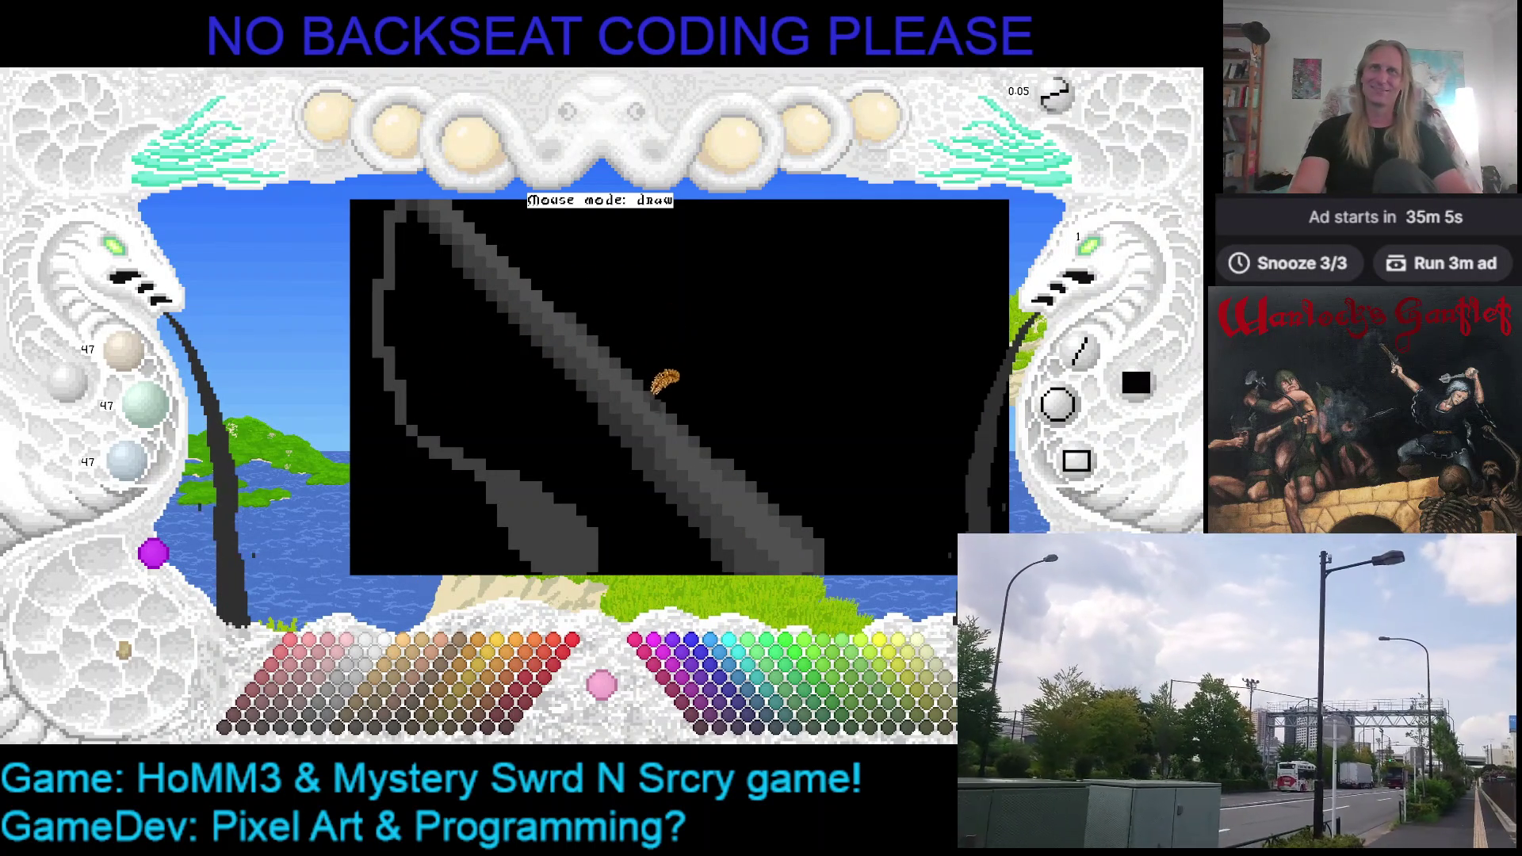
pyautogui.scroll(1, 712, 304)
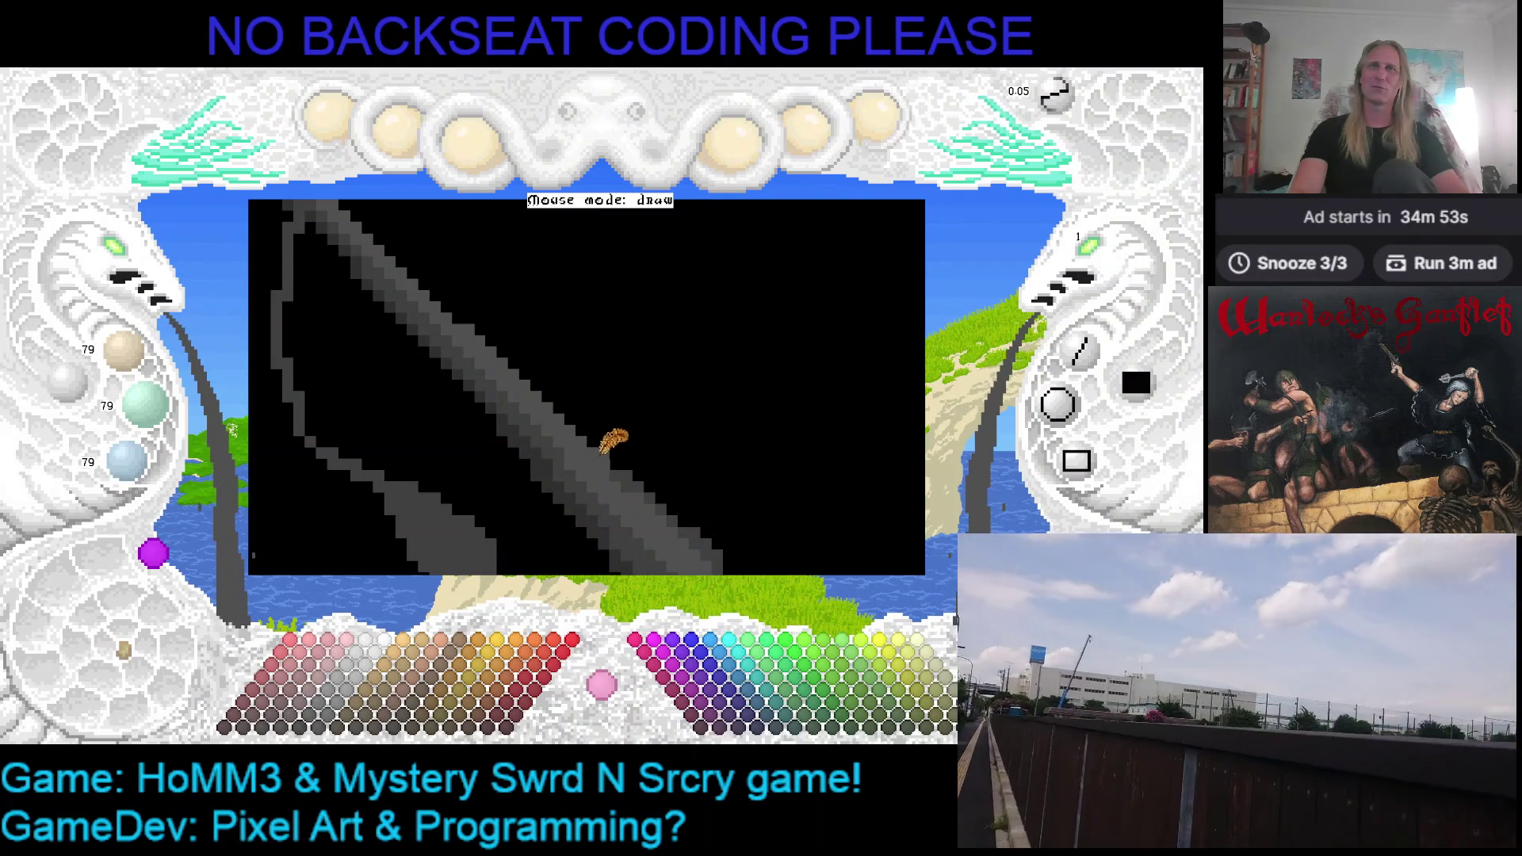
pyautogui.rightClick(629, 422)
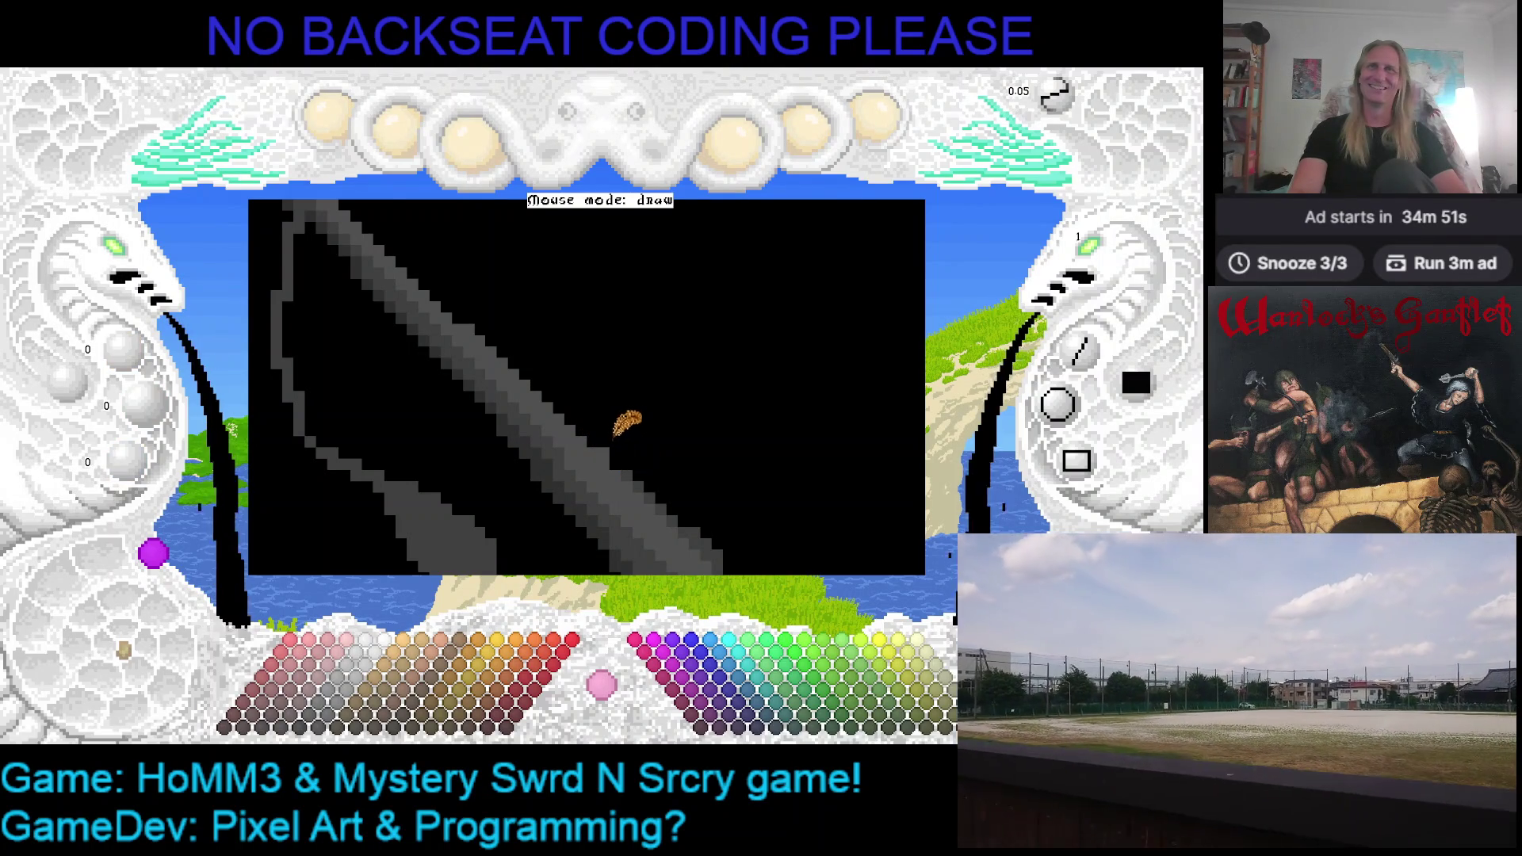
# Resample the shaft's light grey and pan down the shaft to shade near its knob
pyautogui.rightClick(581, 378)
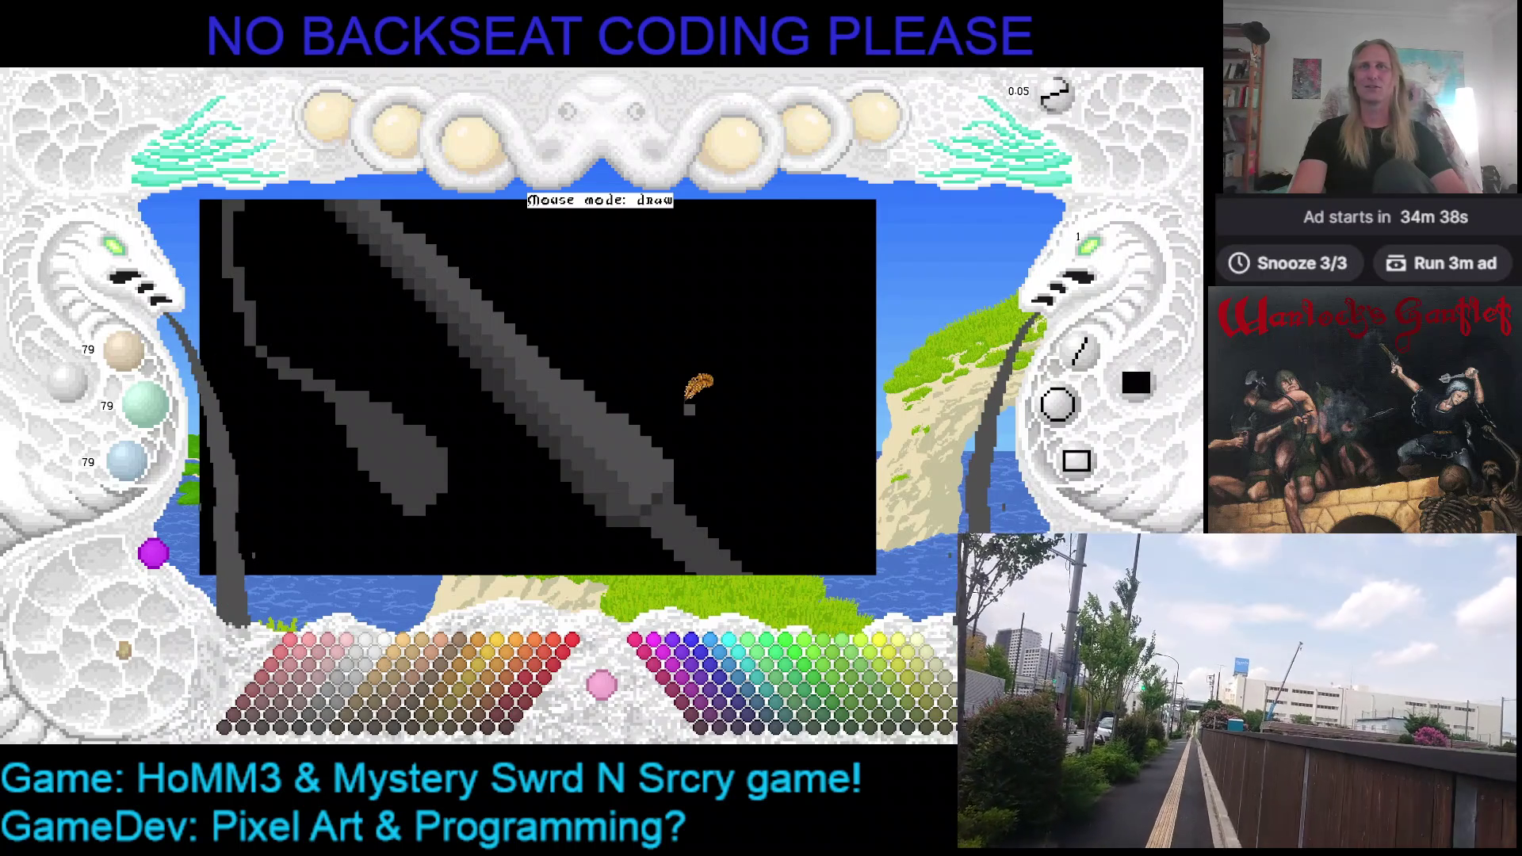
pyautogui.moveTo(684, 403); pyautogui.dragTo(676, 345)
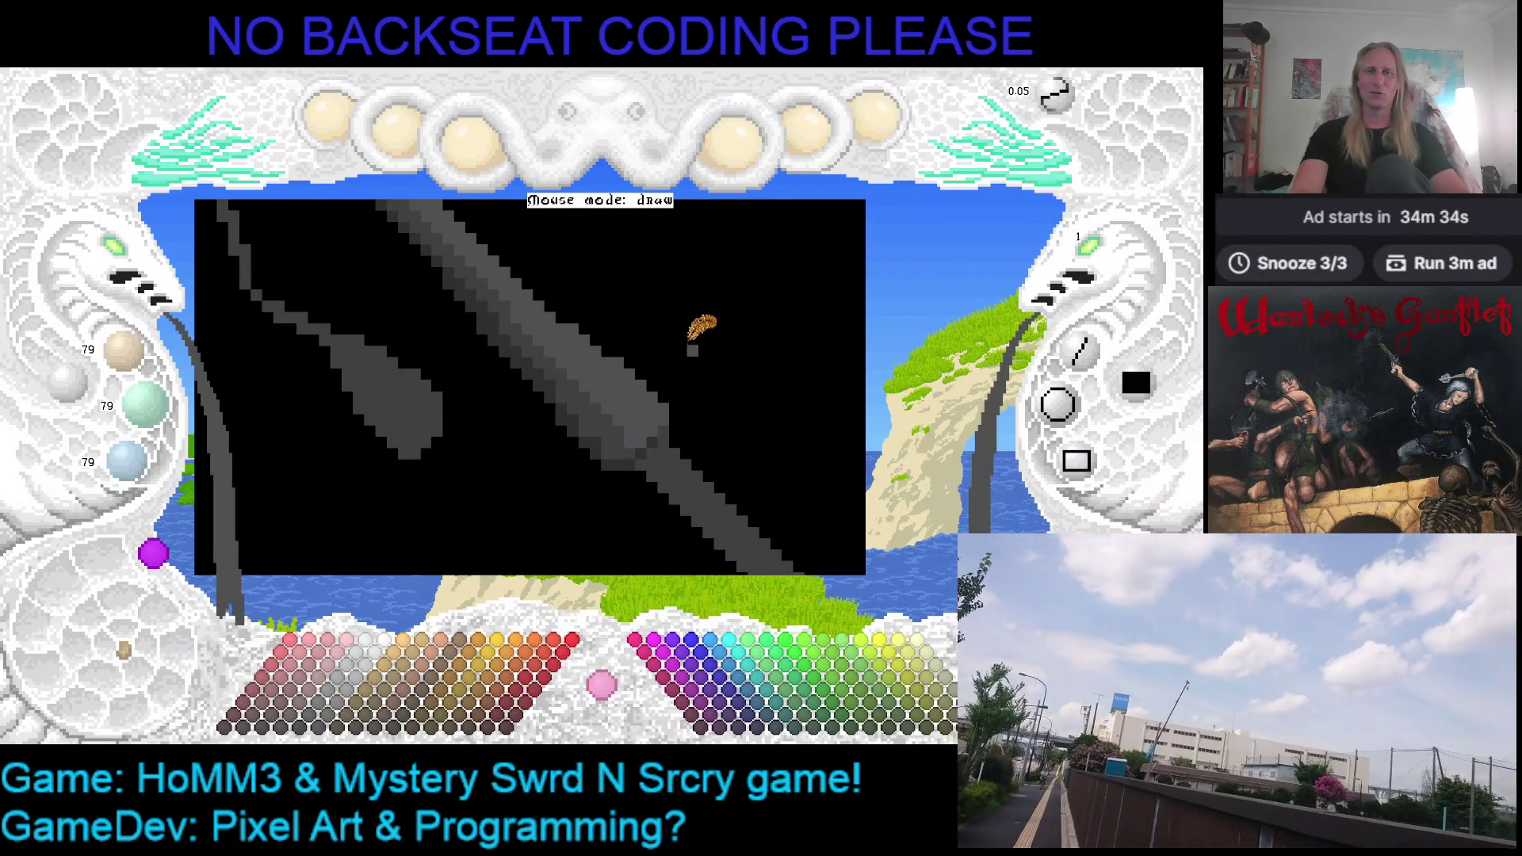
pyautogui.moveTo(666, 306)
pyautogui.mouseDown()
pyautogui.moveTo(606, 301)
pyautogui.moveTo(639, 361)
pyautogui.mouseUp()
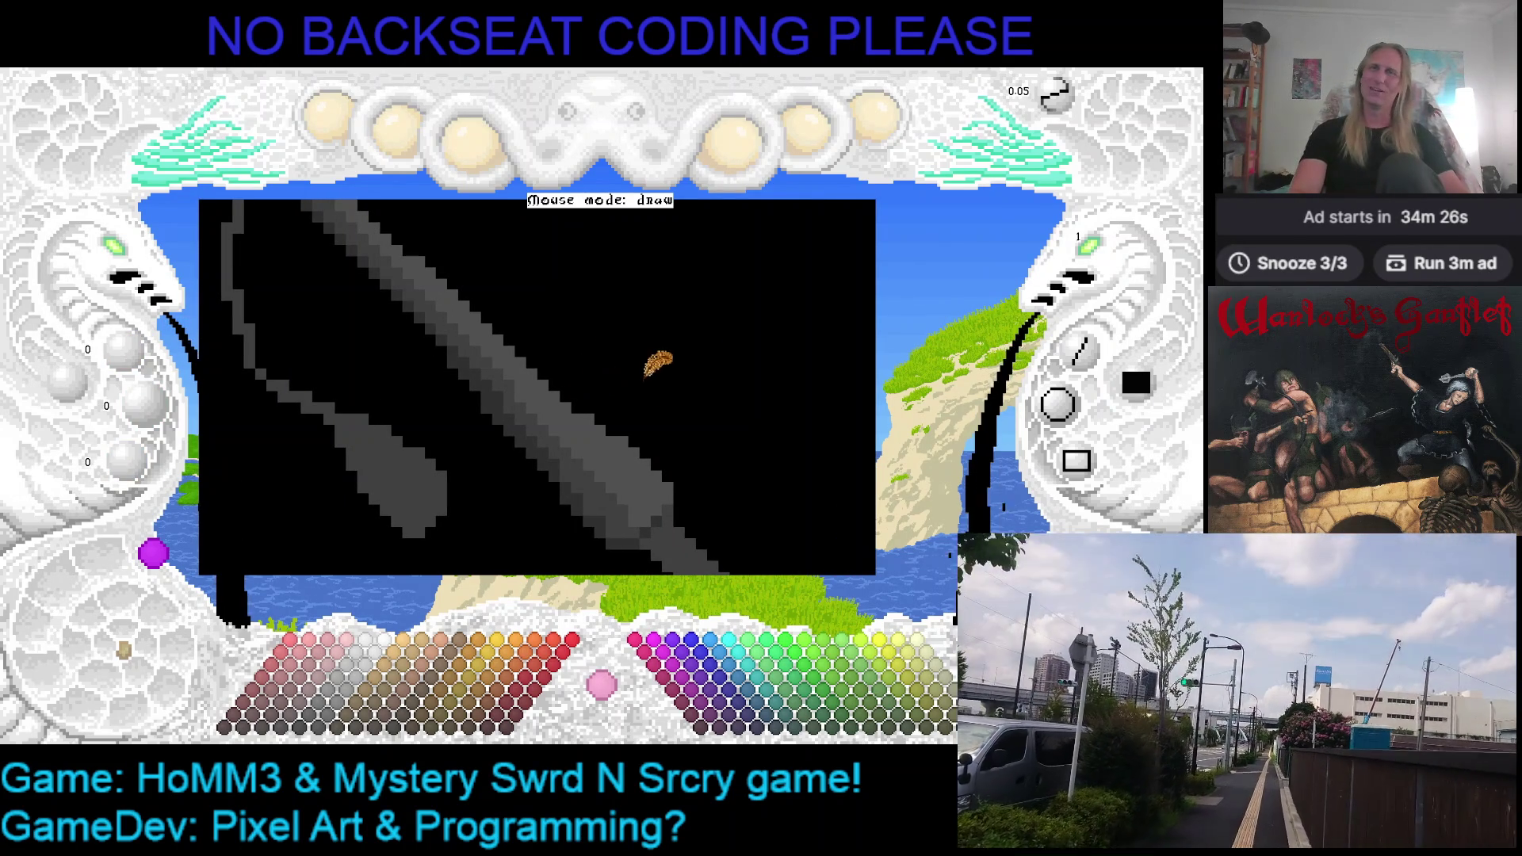
pyautogui.scroll(-1, 663, 322)
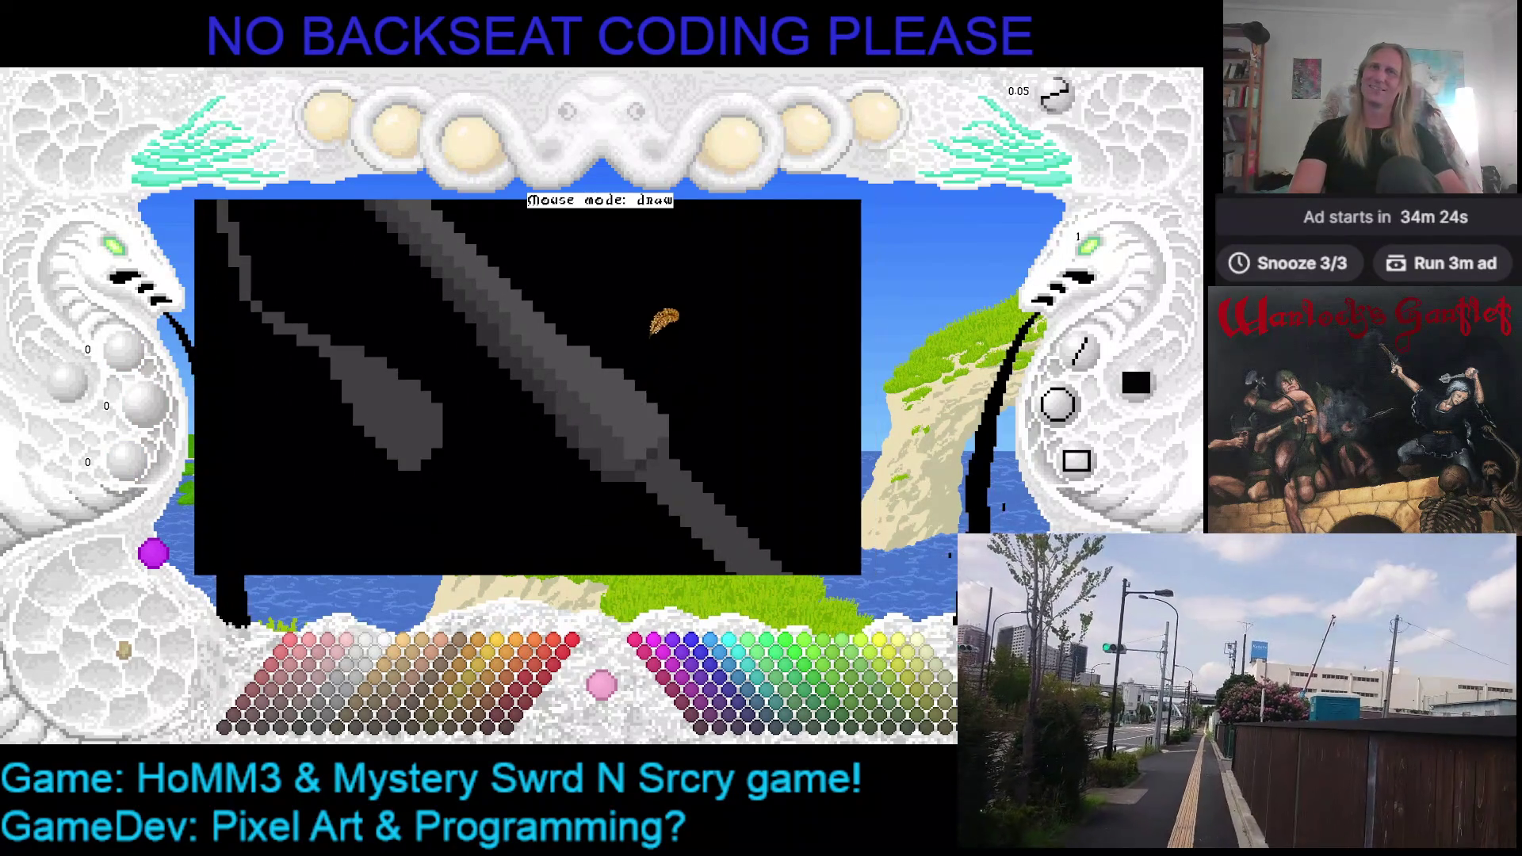
pyautogui.scroll(-1, 666, 333)
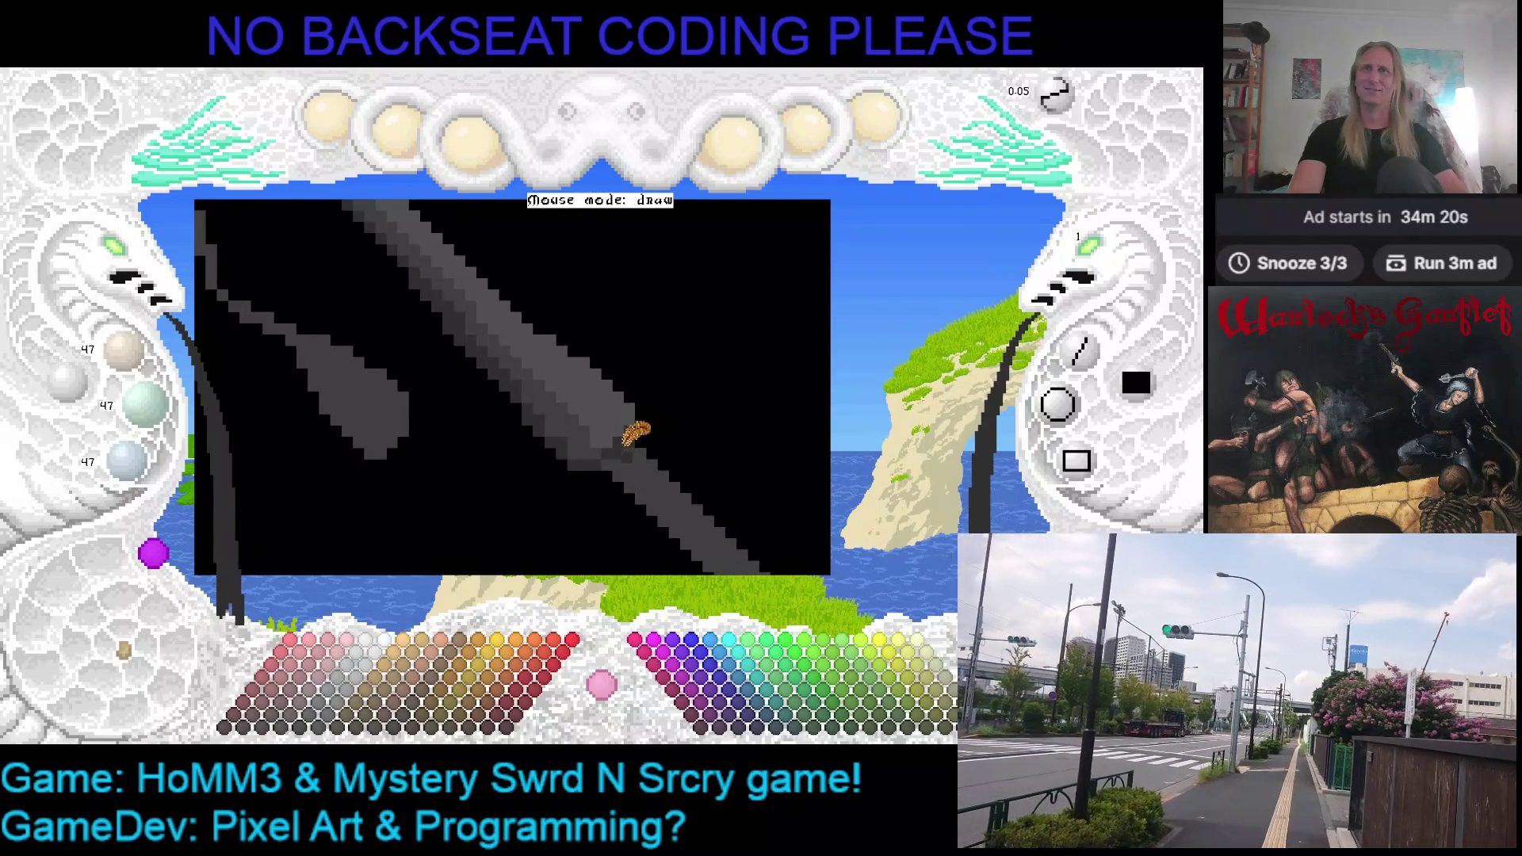
pyautogui.scroll(-1, 646, 416)
pyautogui.scroll(-1, 630, 399)
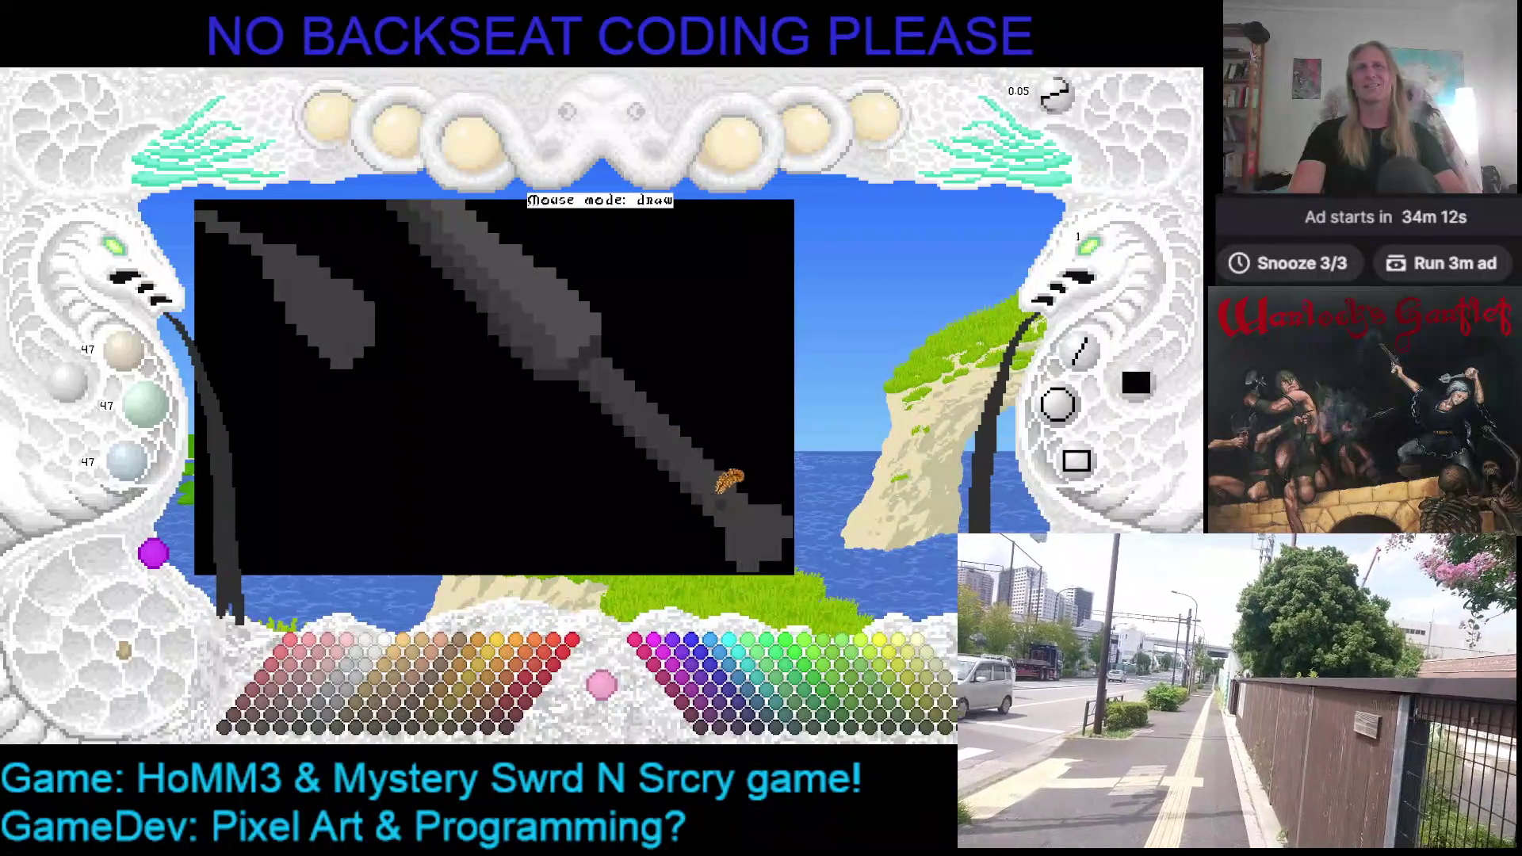
pyautogui.scroll(-1, 690, 453)
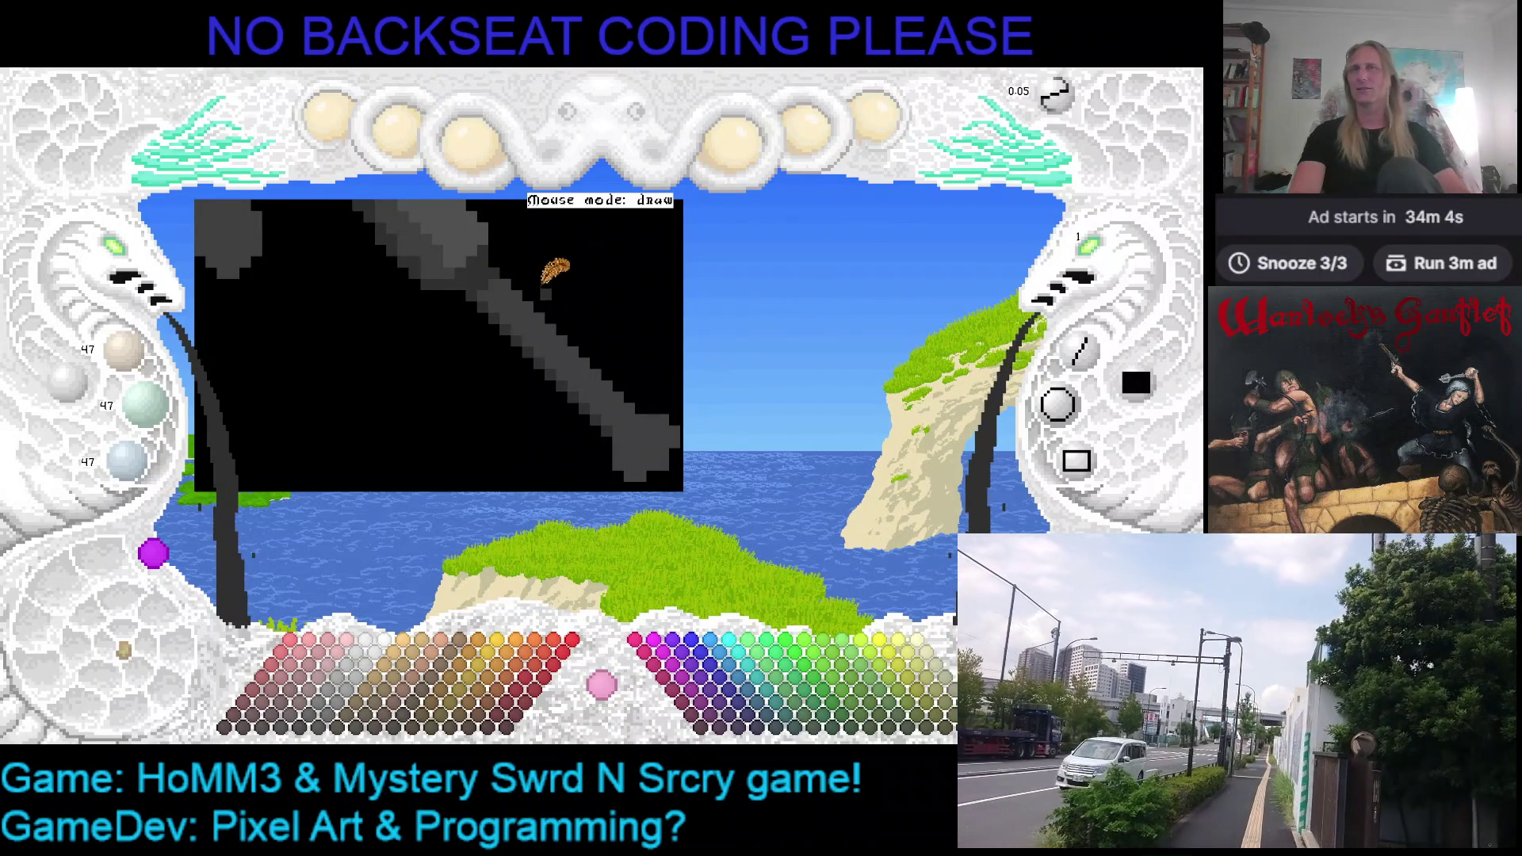
pyautogui.scroll(1, 560, 255)
pyautogui.scroll(1, 595, 341)
pyautogui.scroll(1, 604, 349)
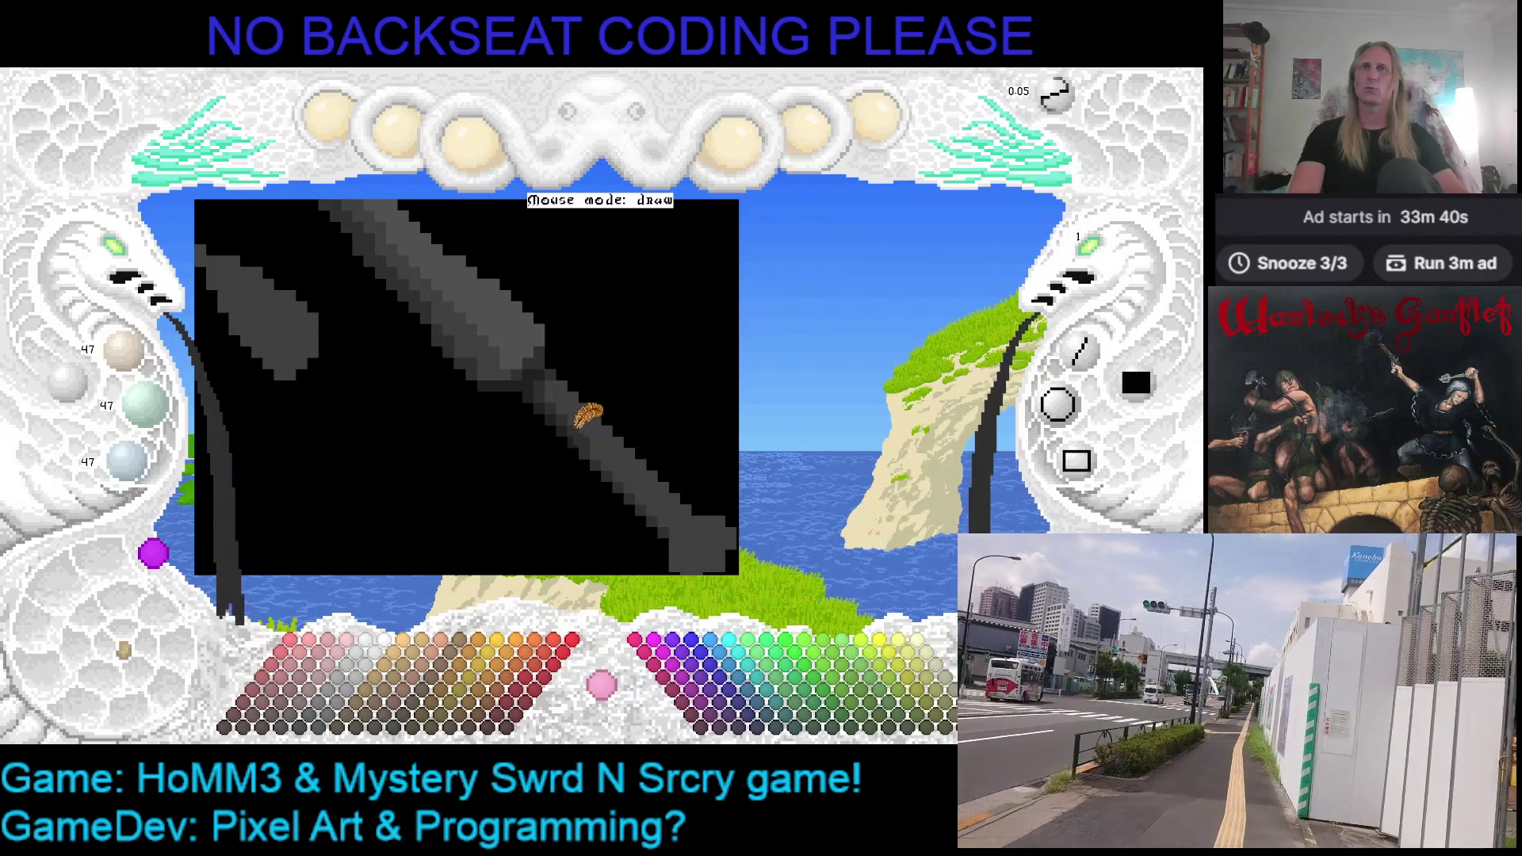
pyautogui.scroll(-1, 584, 424)
pyautogui.scroll(-1, 583, 423)
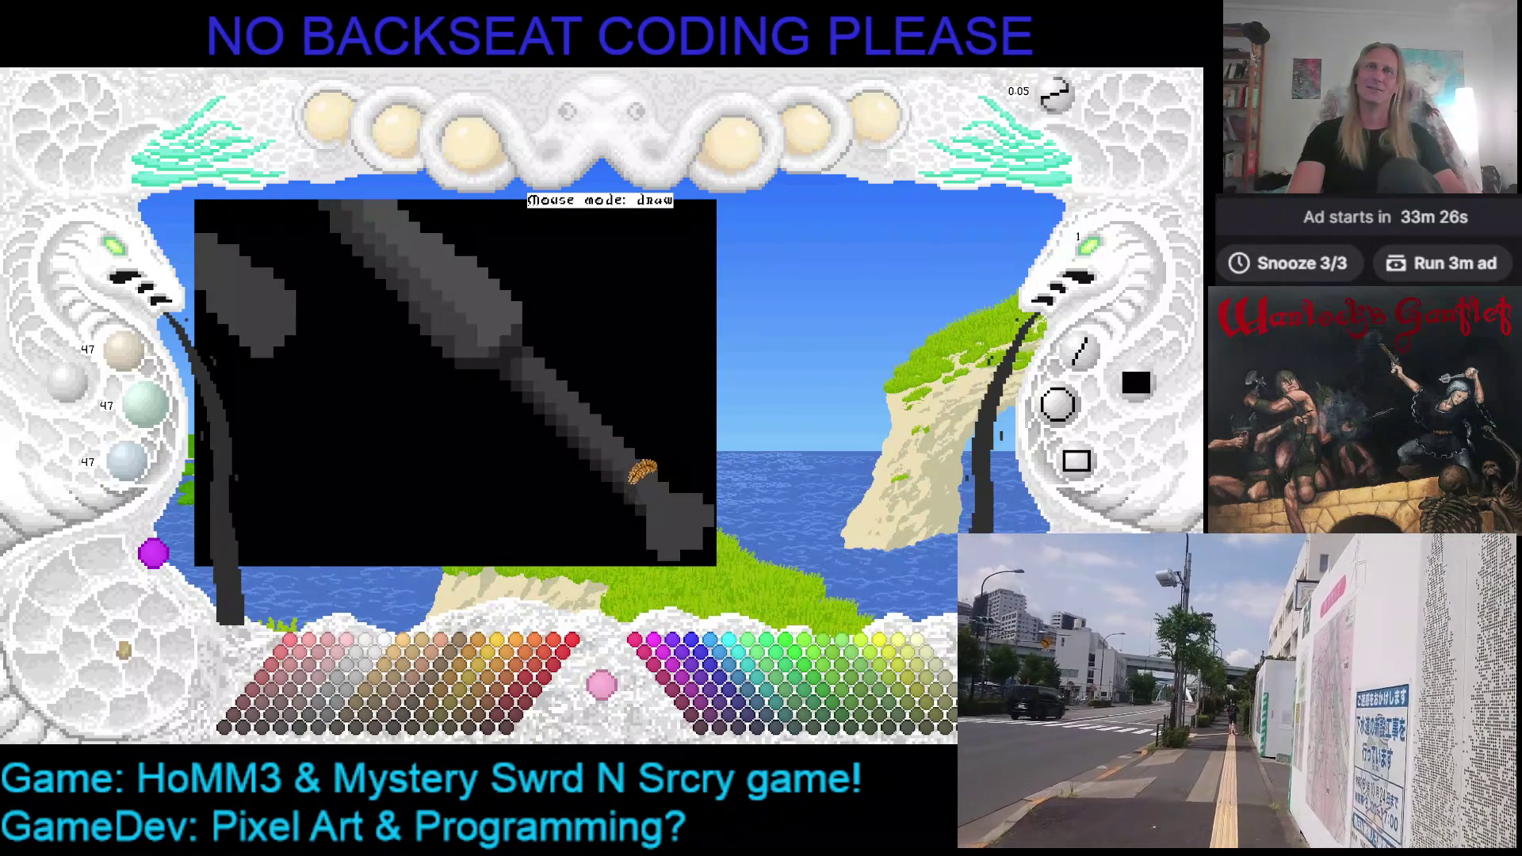
pyautogui.scroll(-1, 646, 476)
pyautogui.scroll(-1, 647, 424)
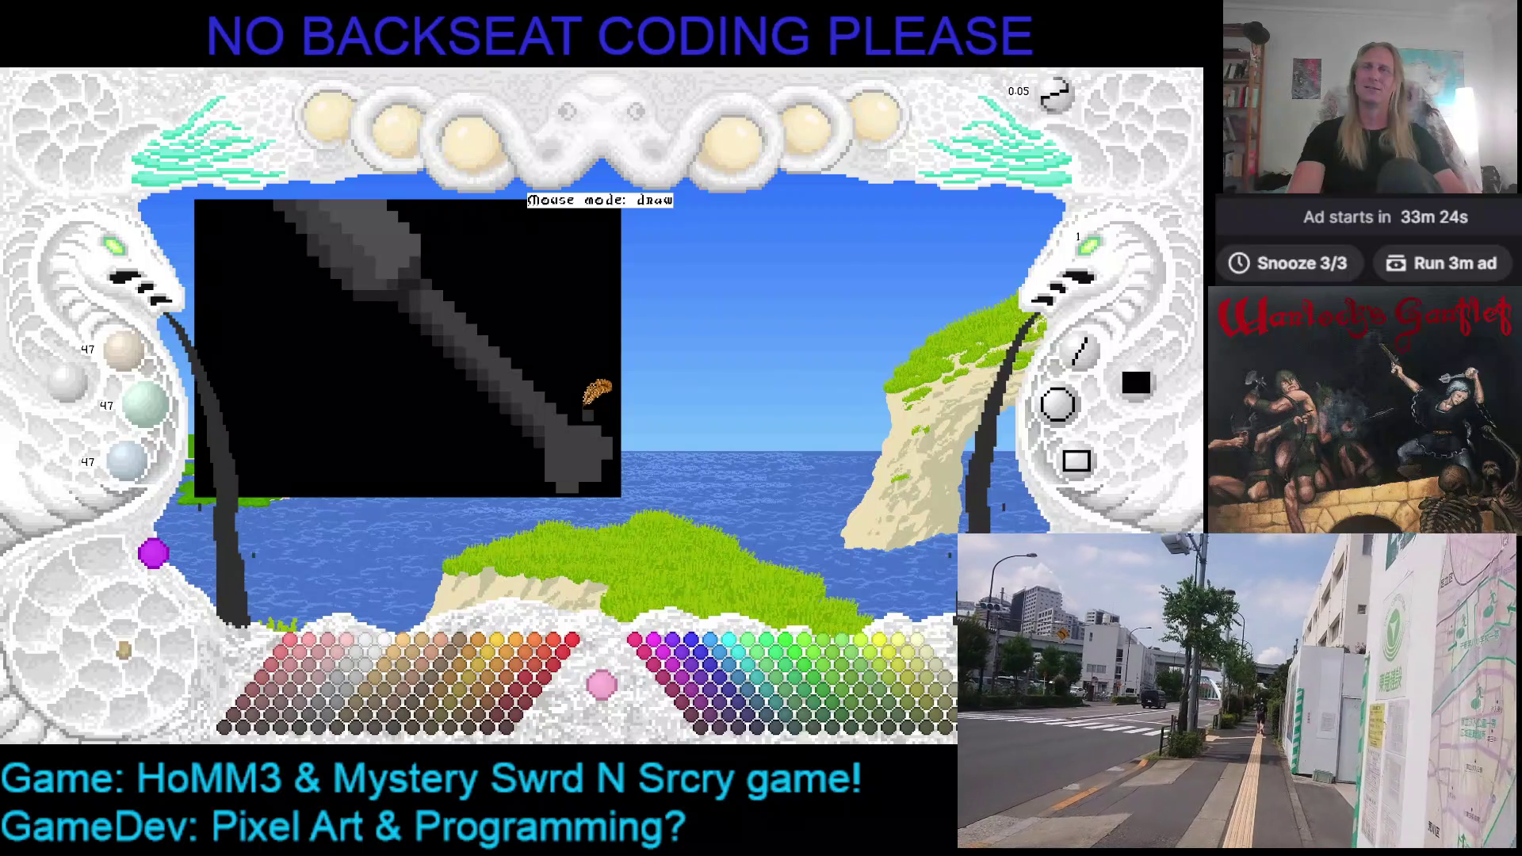
pyautogui.scroll(2, 550, 363)
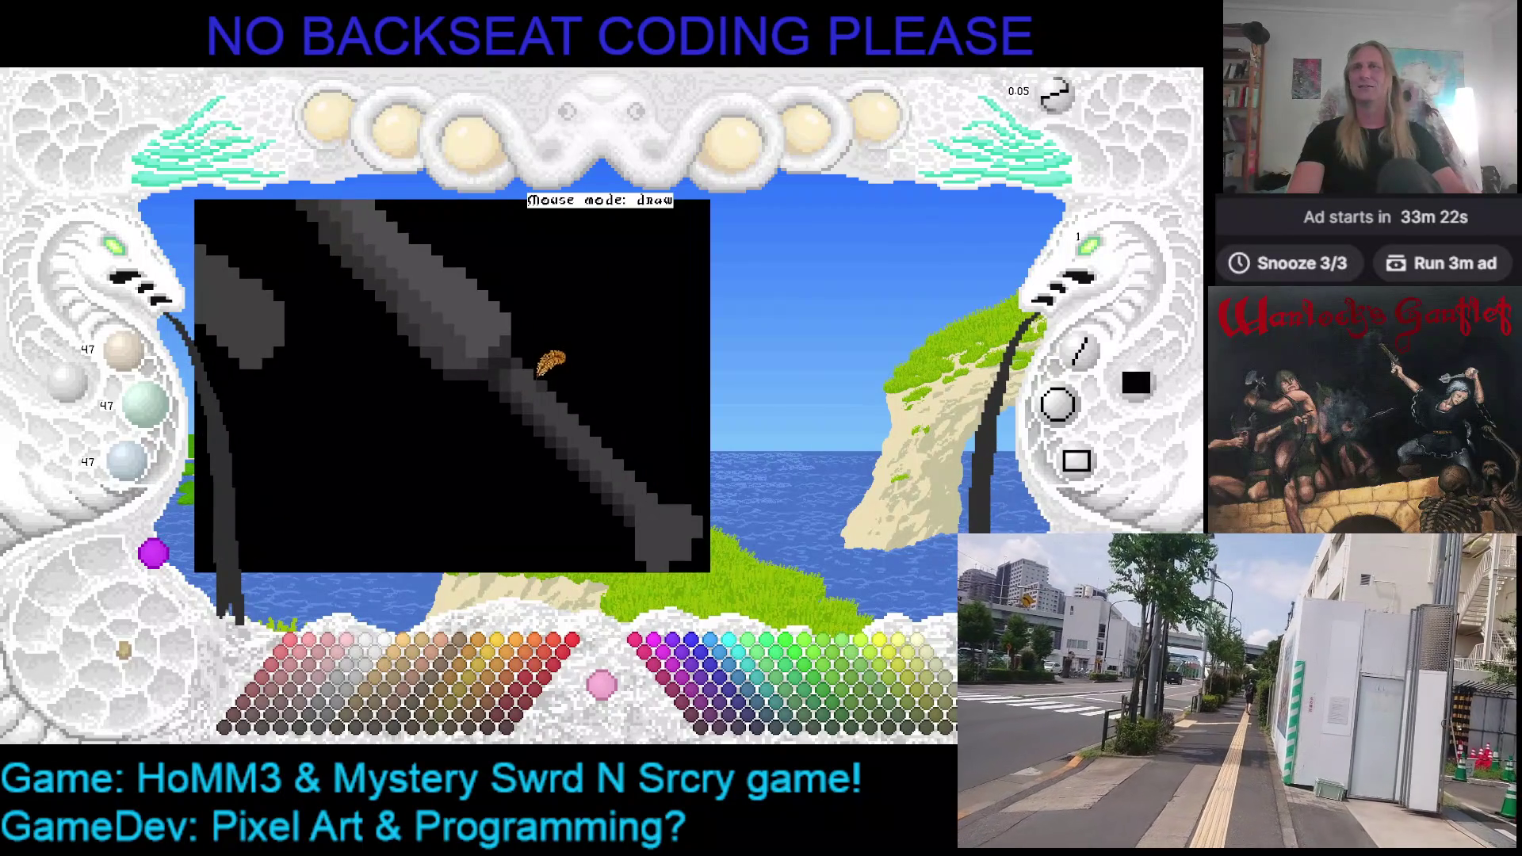
pyautogui.scroll(1, 535, 351)
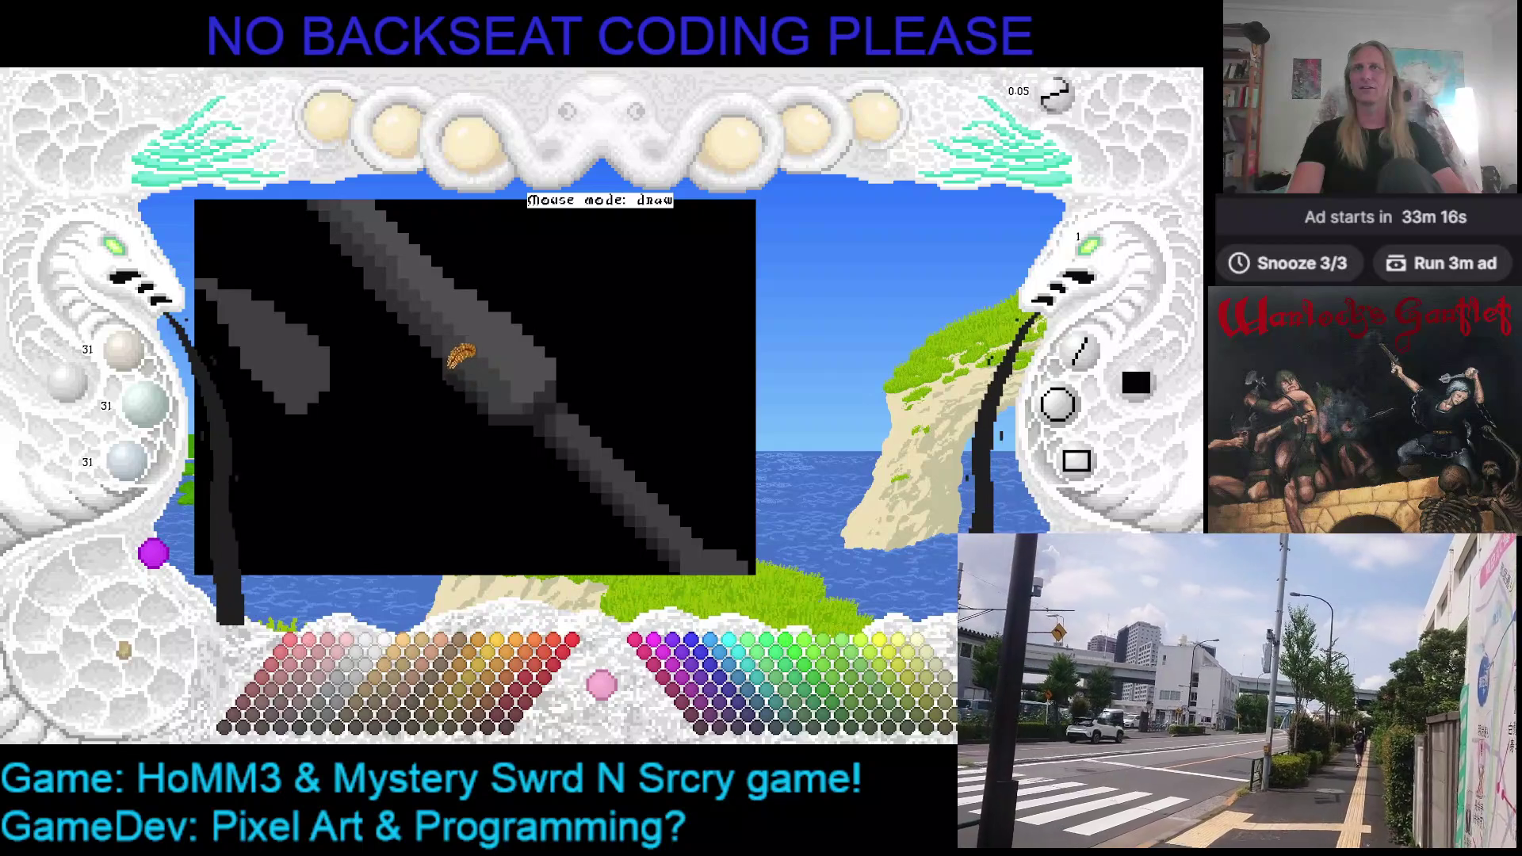
pyautogui.scroll(-1, 580, 392)
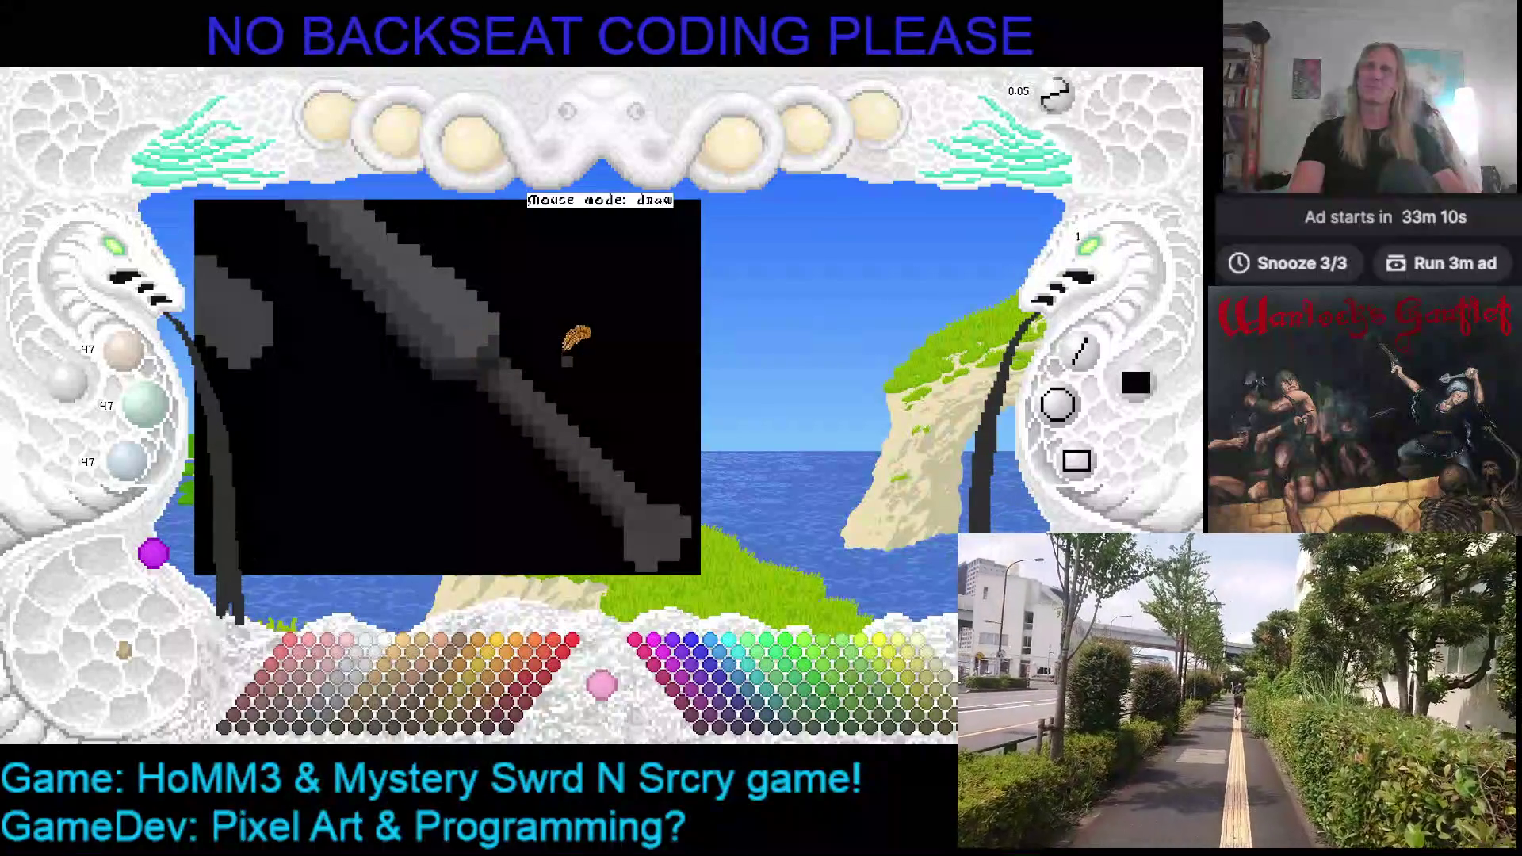
pyautogui.scroll(1, 583, 340)
pyautogui.scroll(1, 533, 349)
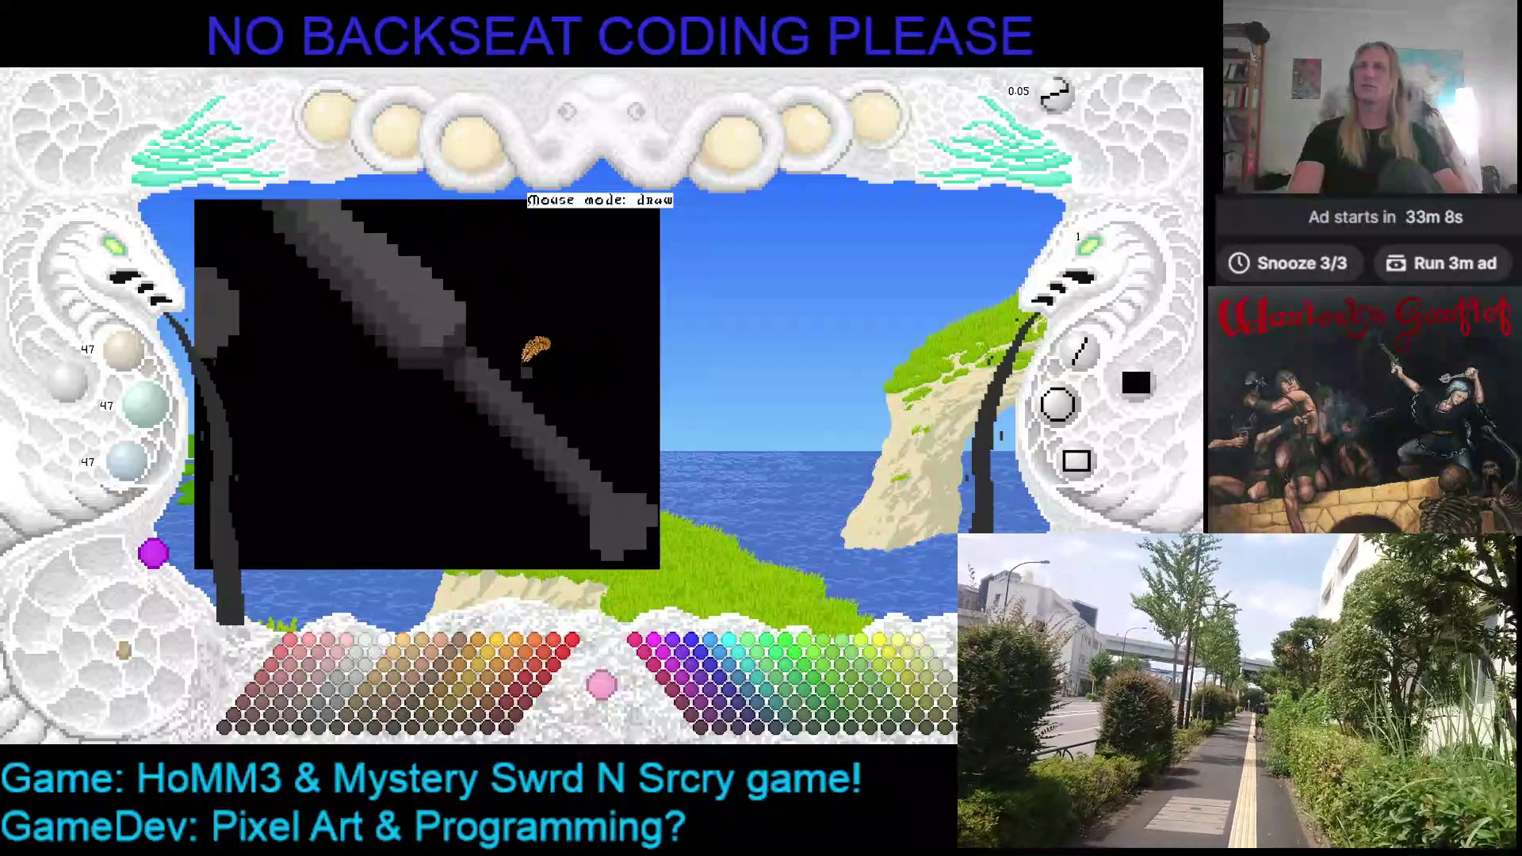
pyautogui.scroll(-1, 607, 404)
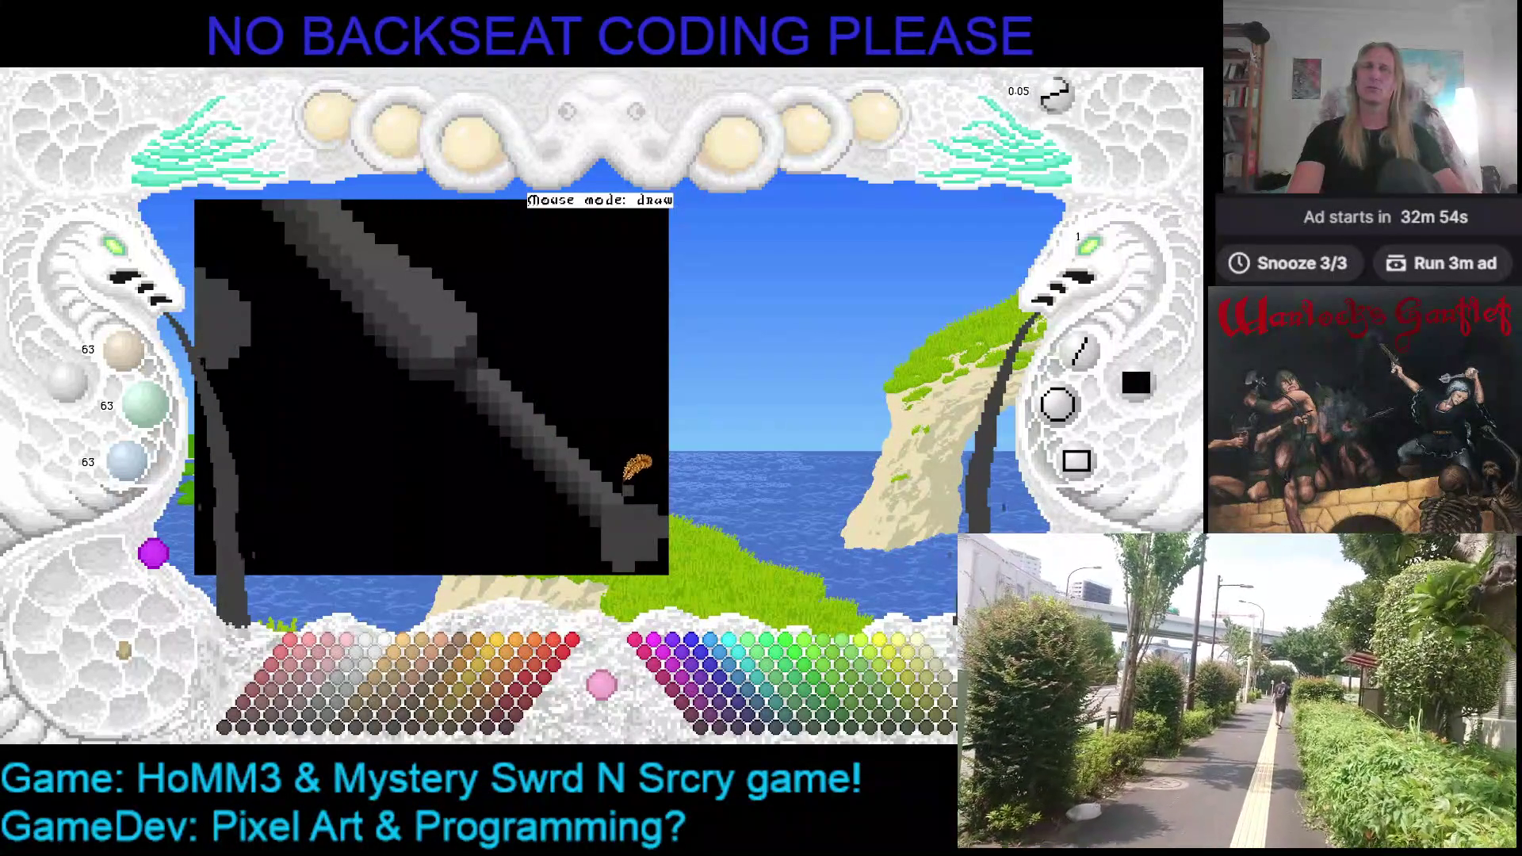
pyautogui.scroll(-1, 629, 459)
pyautogui.scroll(1, 560, 379)
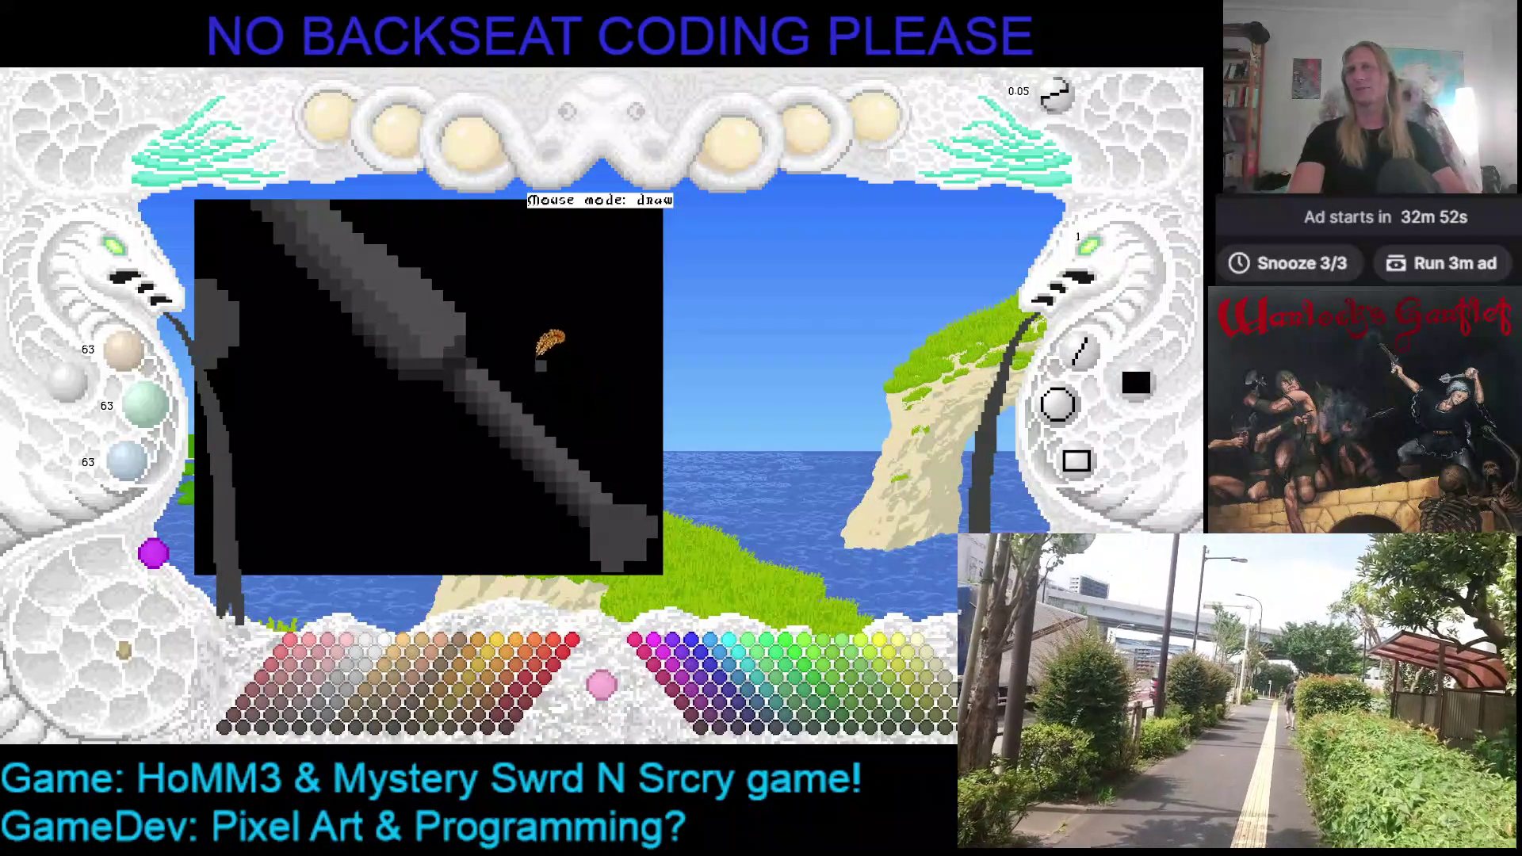
pyautogui.scroll(1, 577, 392)
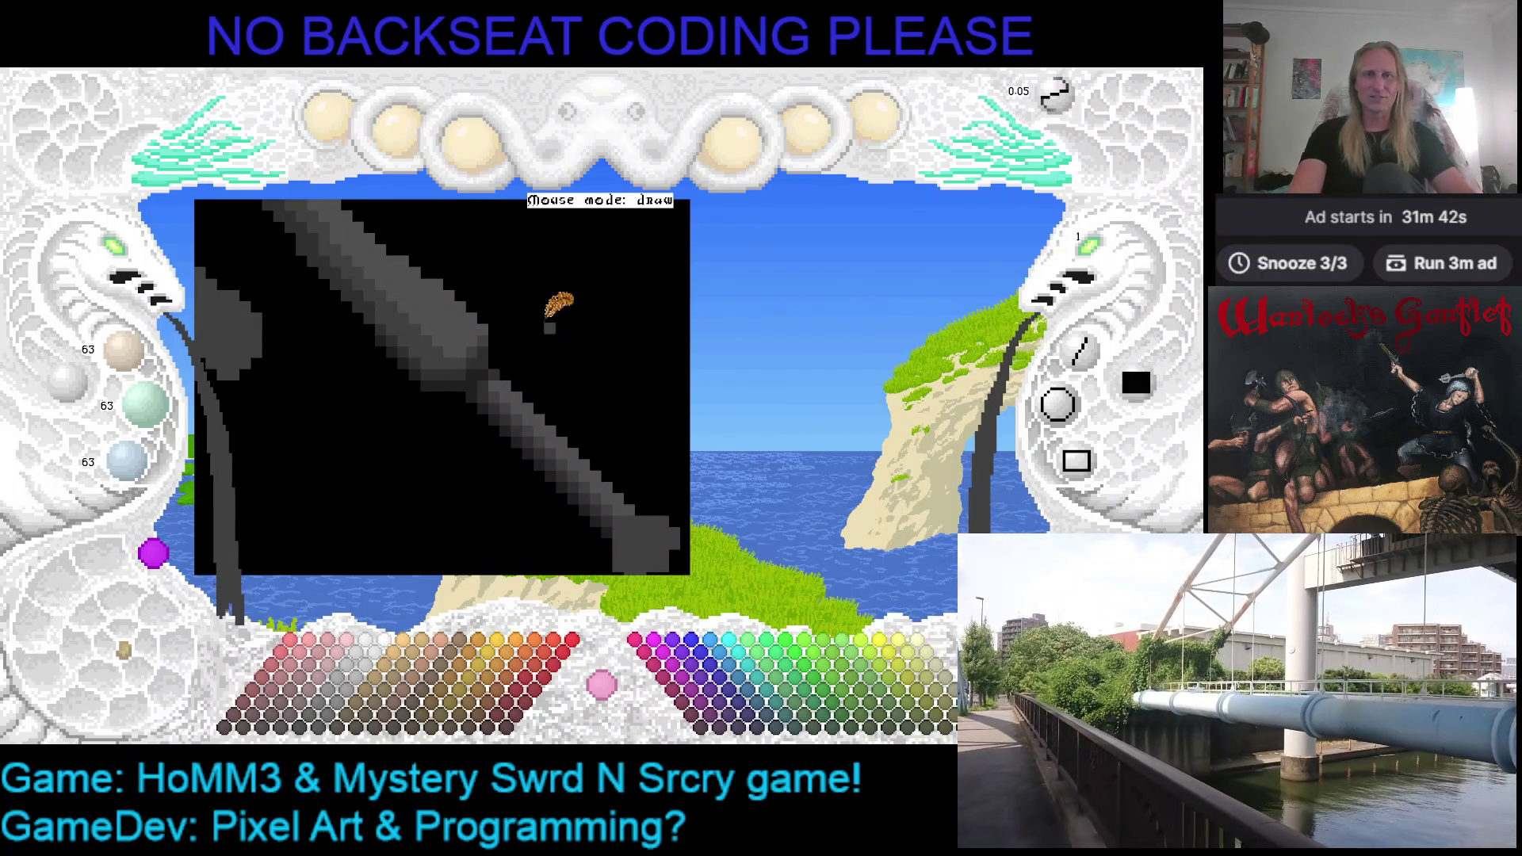
pyautogui.scroll(1, 559, 336)
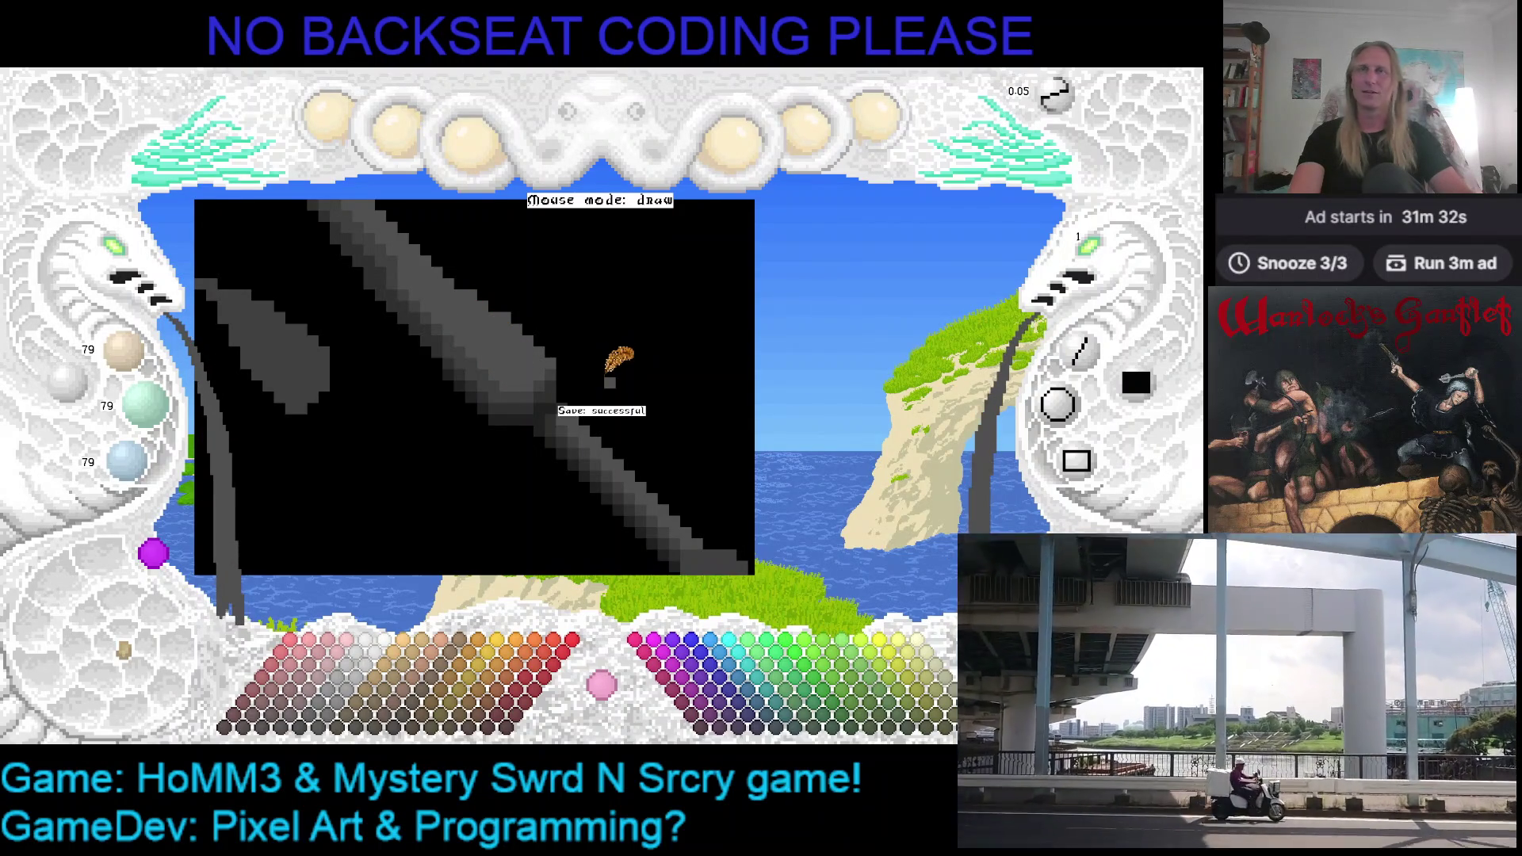
pyautogui.scroll(-1, 595, 357)
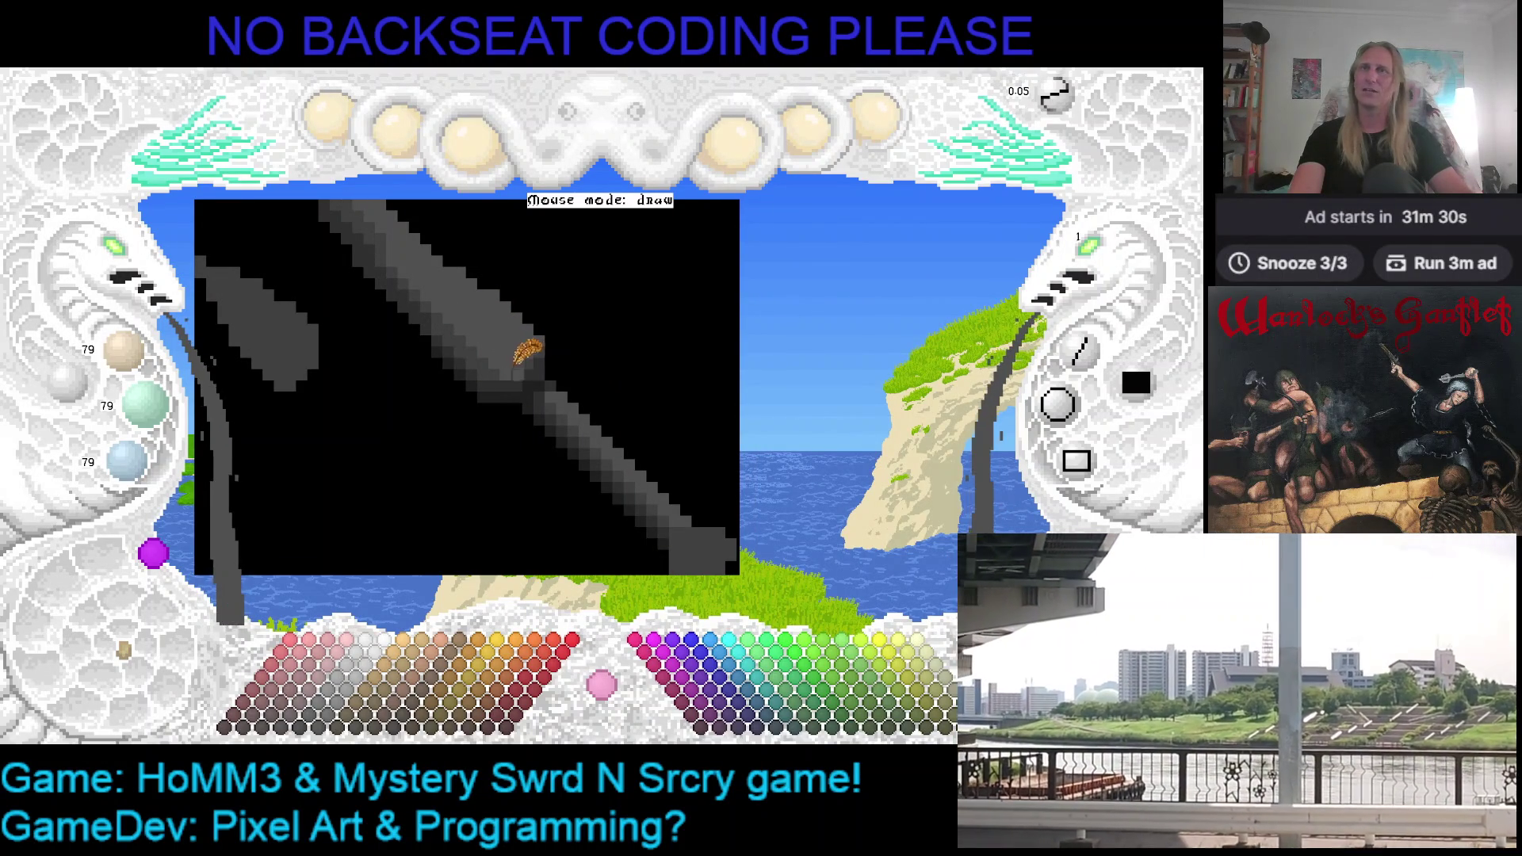
pyautogui.scroll(-1, 605, 362)
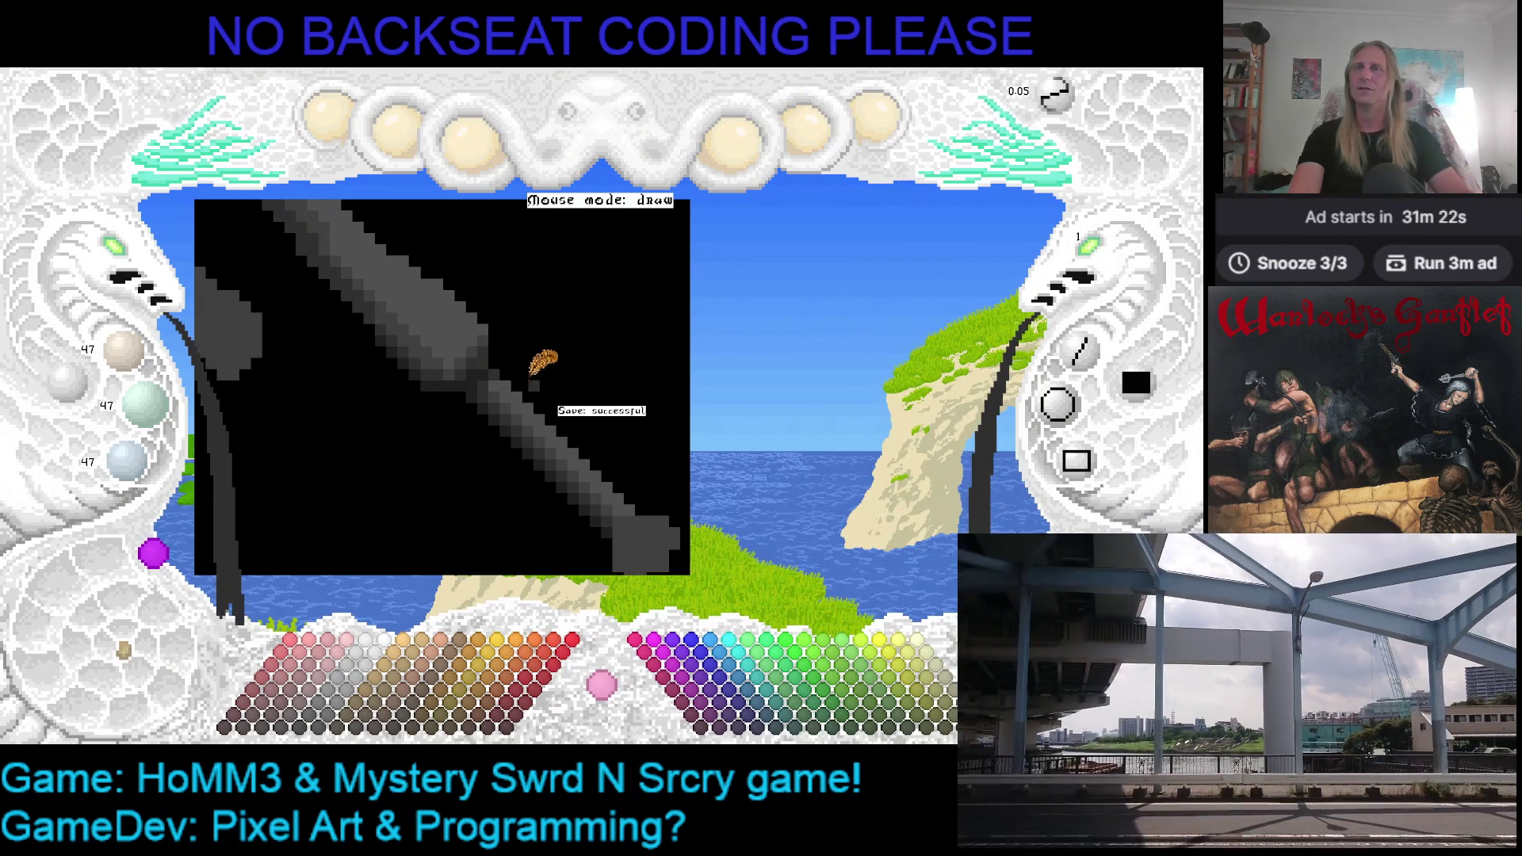
pyautogui.scroll(-1, 450, 309)
pyautogui.scroll(-1, 535, 341)
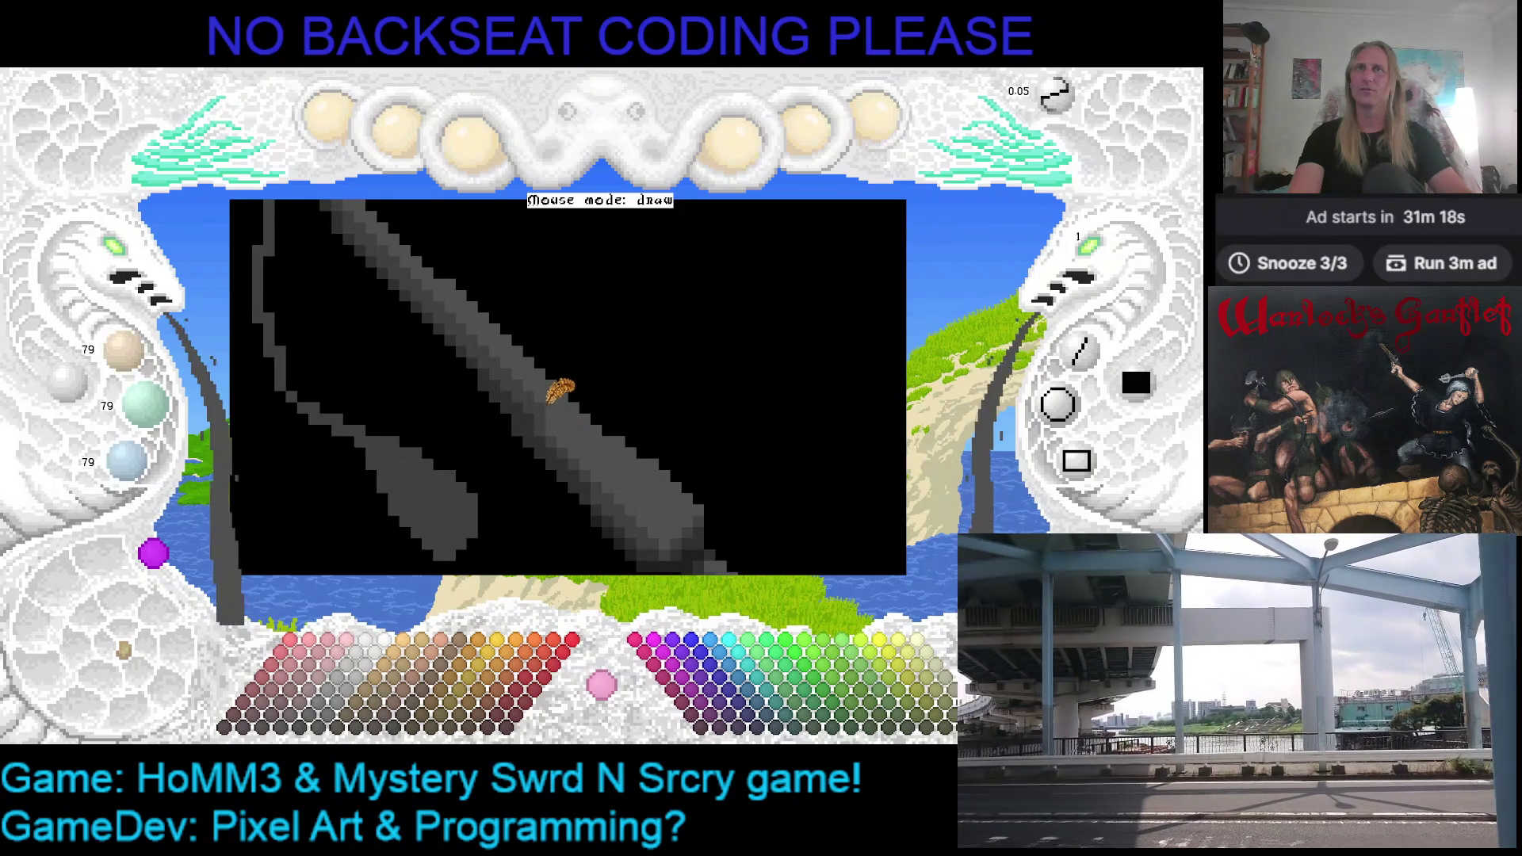
pyautogui.scroll(-1, 536, 374)
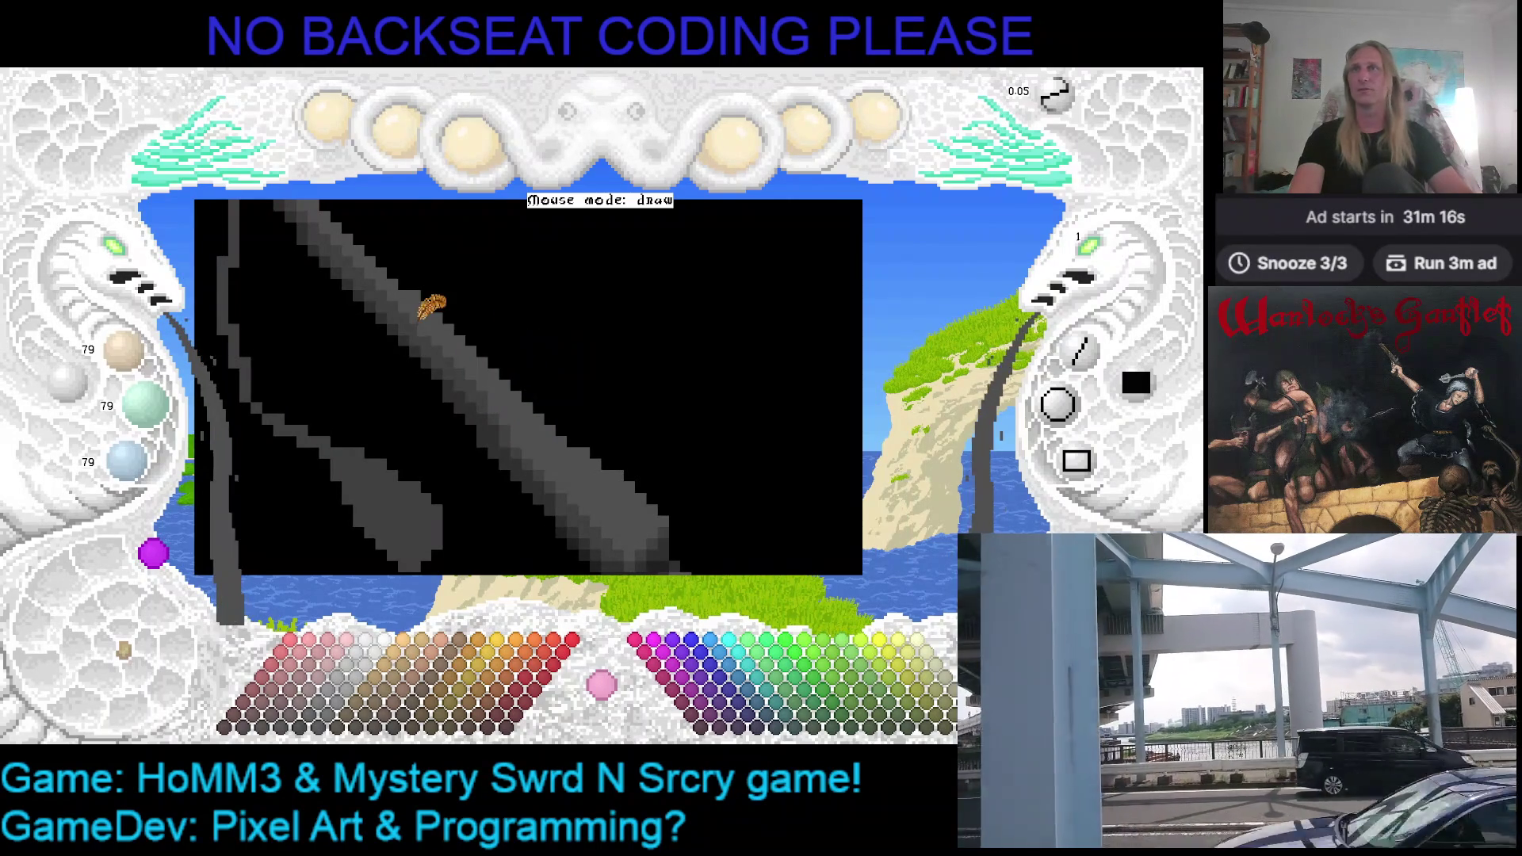
pyautogui.scroll(-1, 449, 364)
pyautogui.scroll(-1, 535, 381)
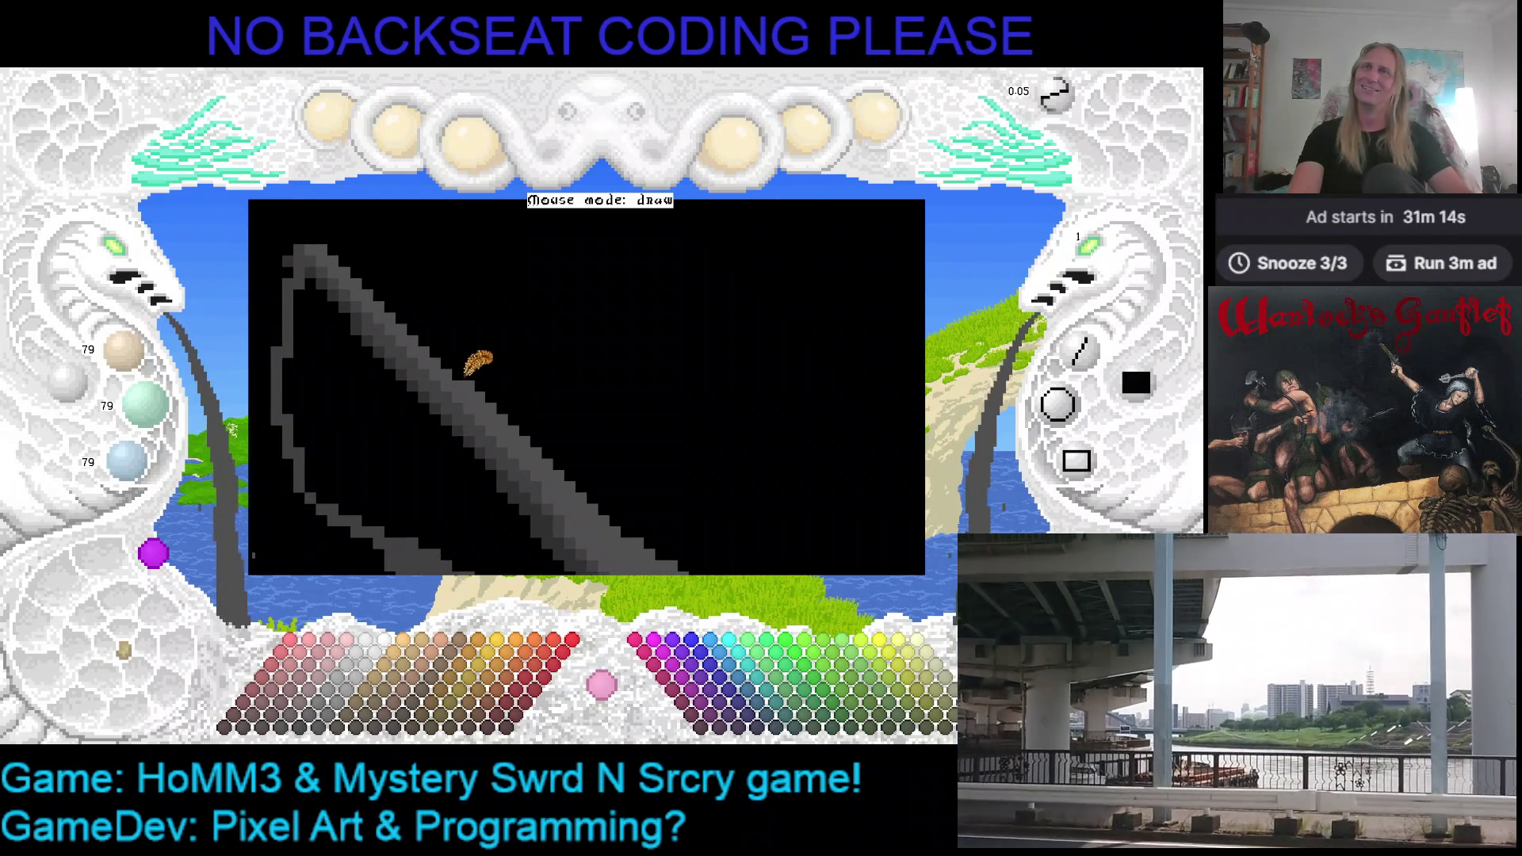
pyautogui.scroll(2, 476, 357)
pyautogui.scroll(1, 452, 256)
pyautogui.scroll(1, 571, 345)
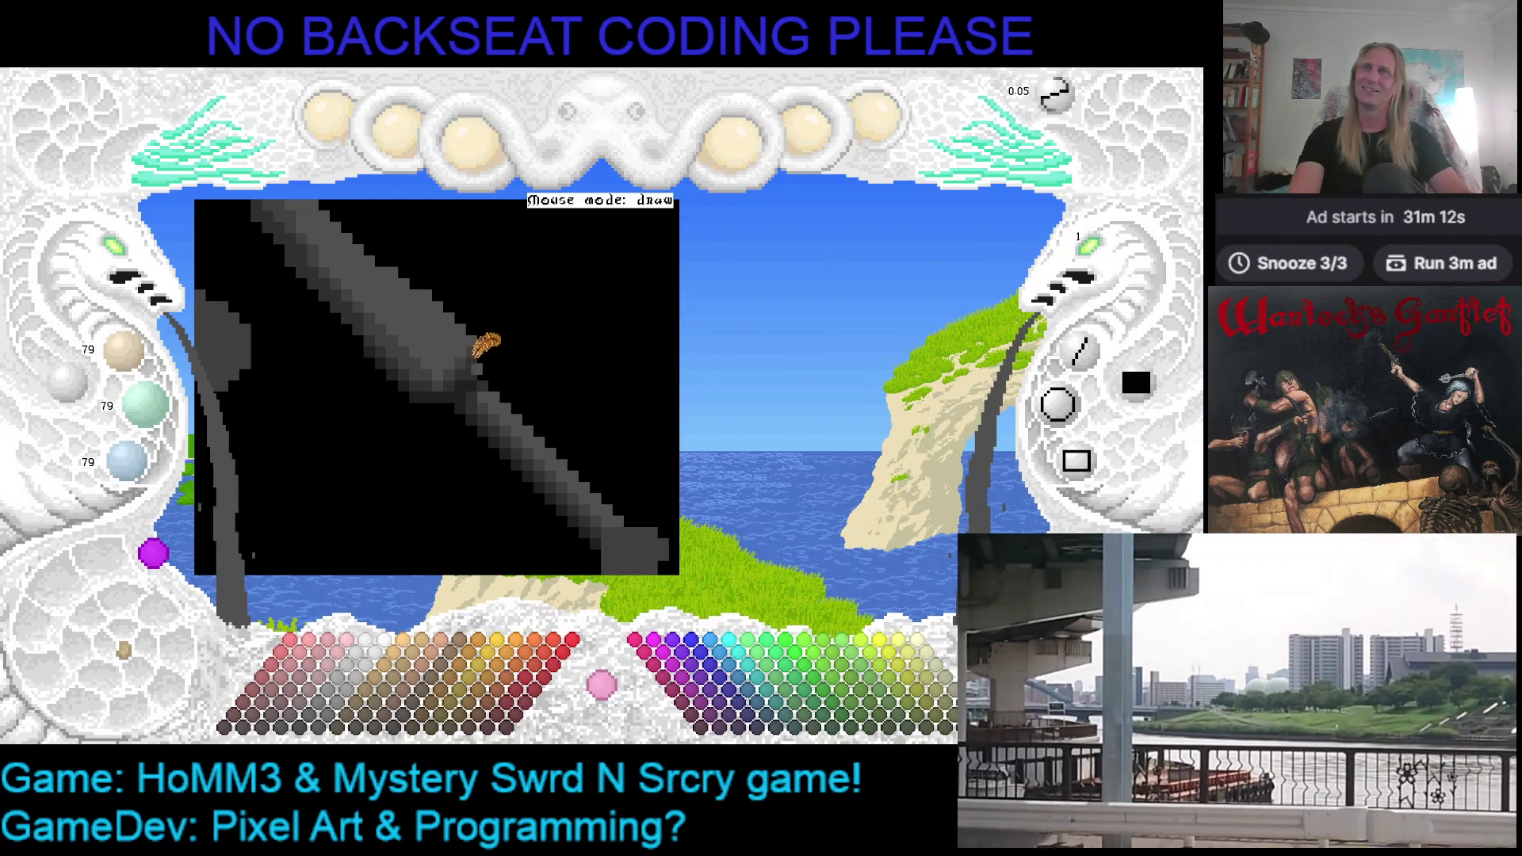
pyautogui.scroll(-1, 420, 312)
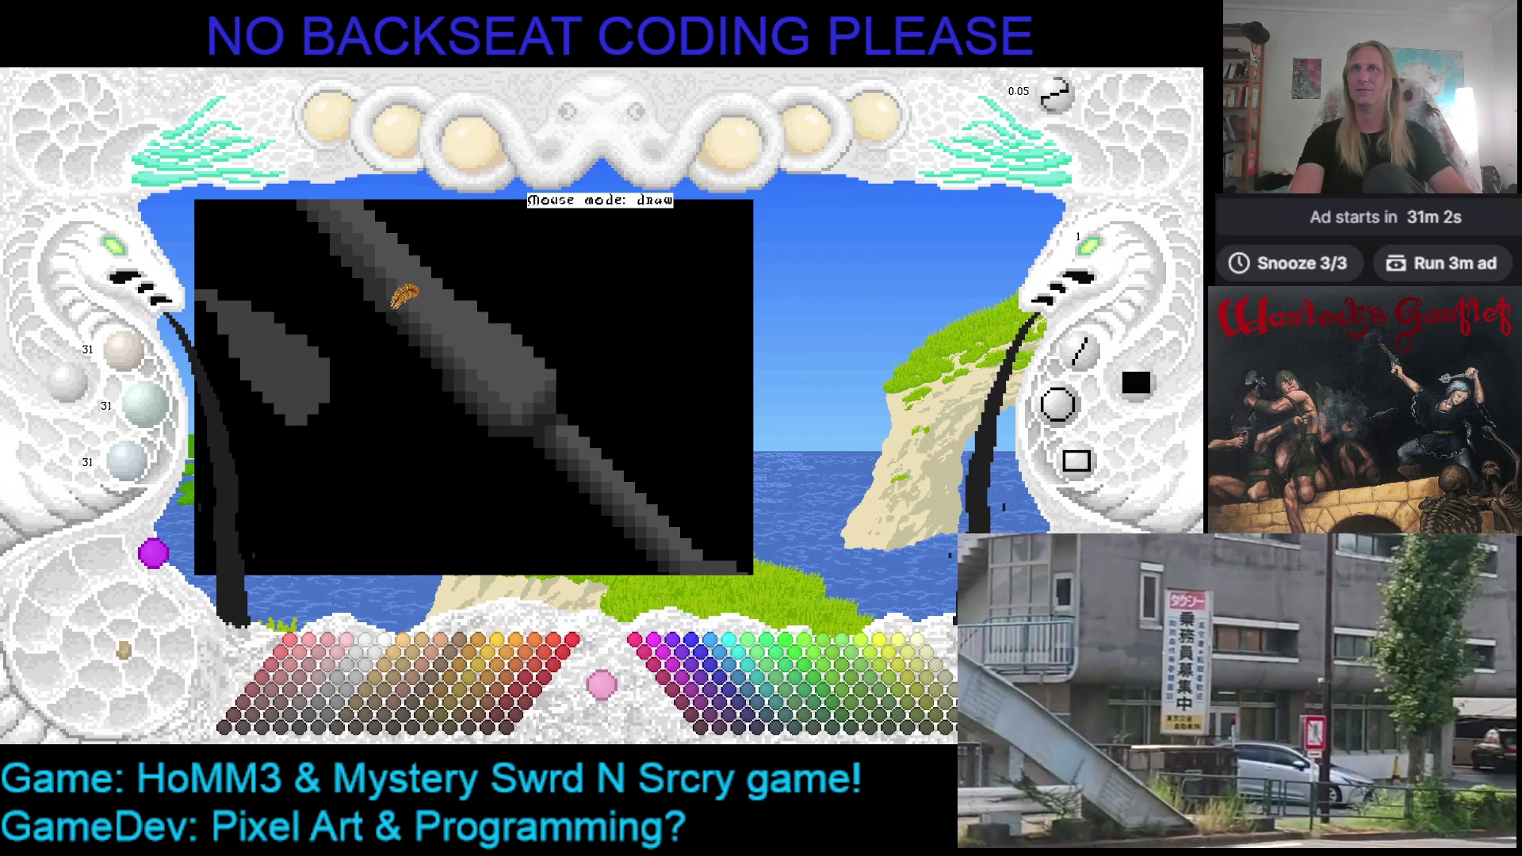
pyautogui.scroll(1, 405, 273)
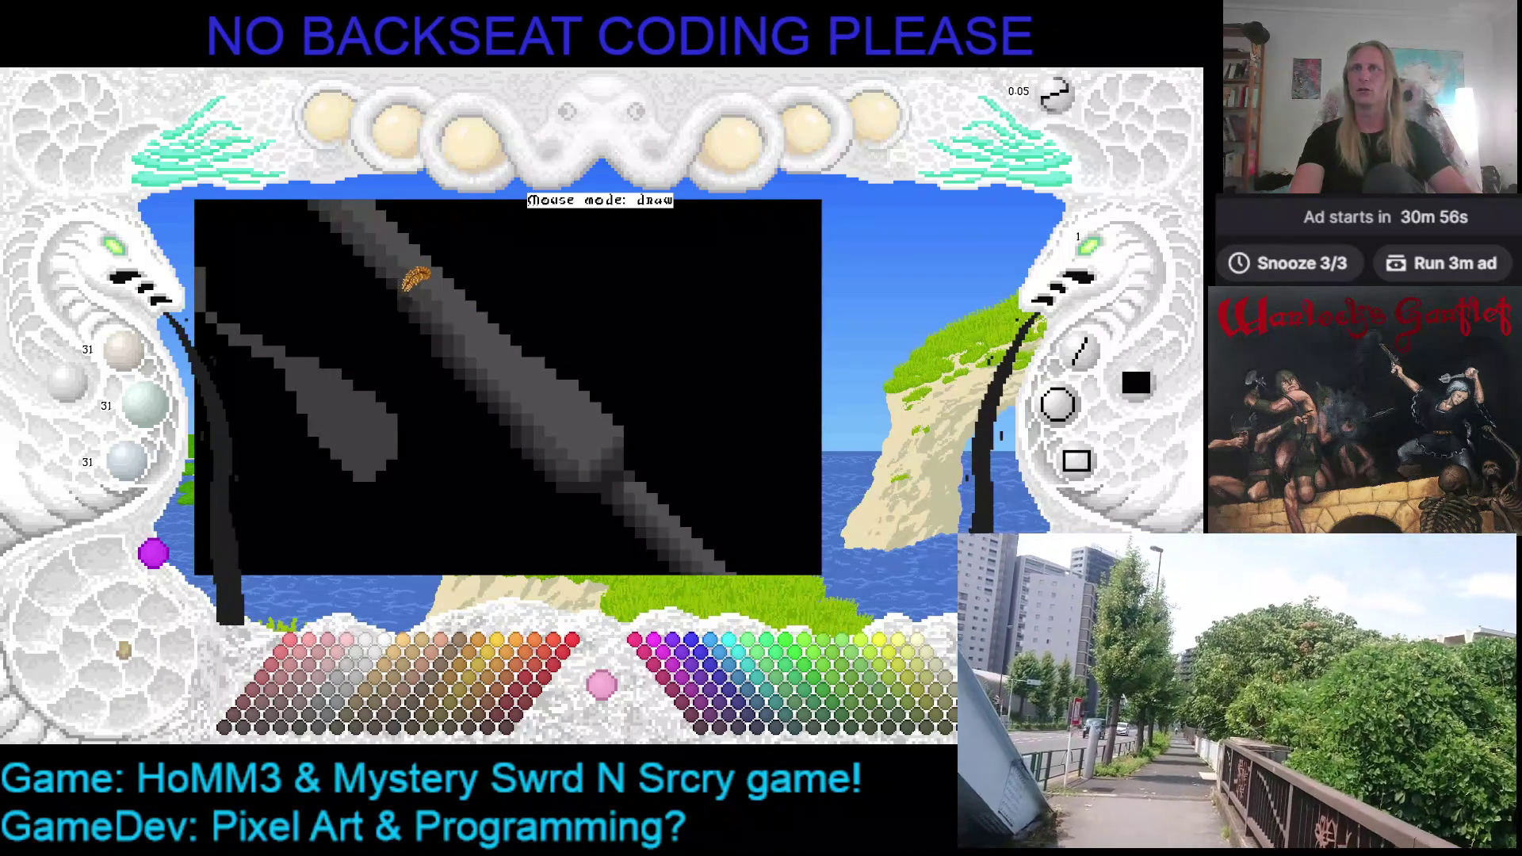
pyautogui.scroll(-1, 476, 280)
pyautogui.scroll(-1, 548, 316)
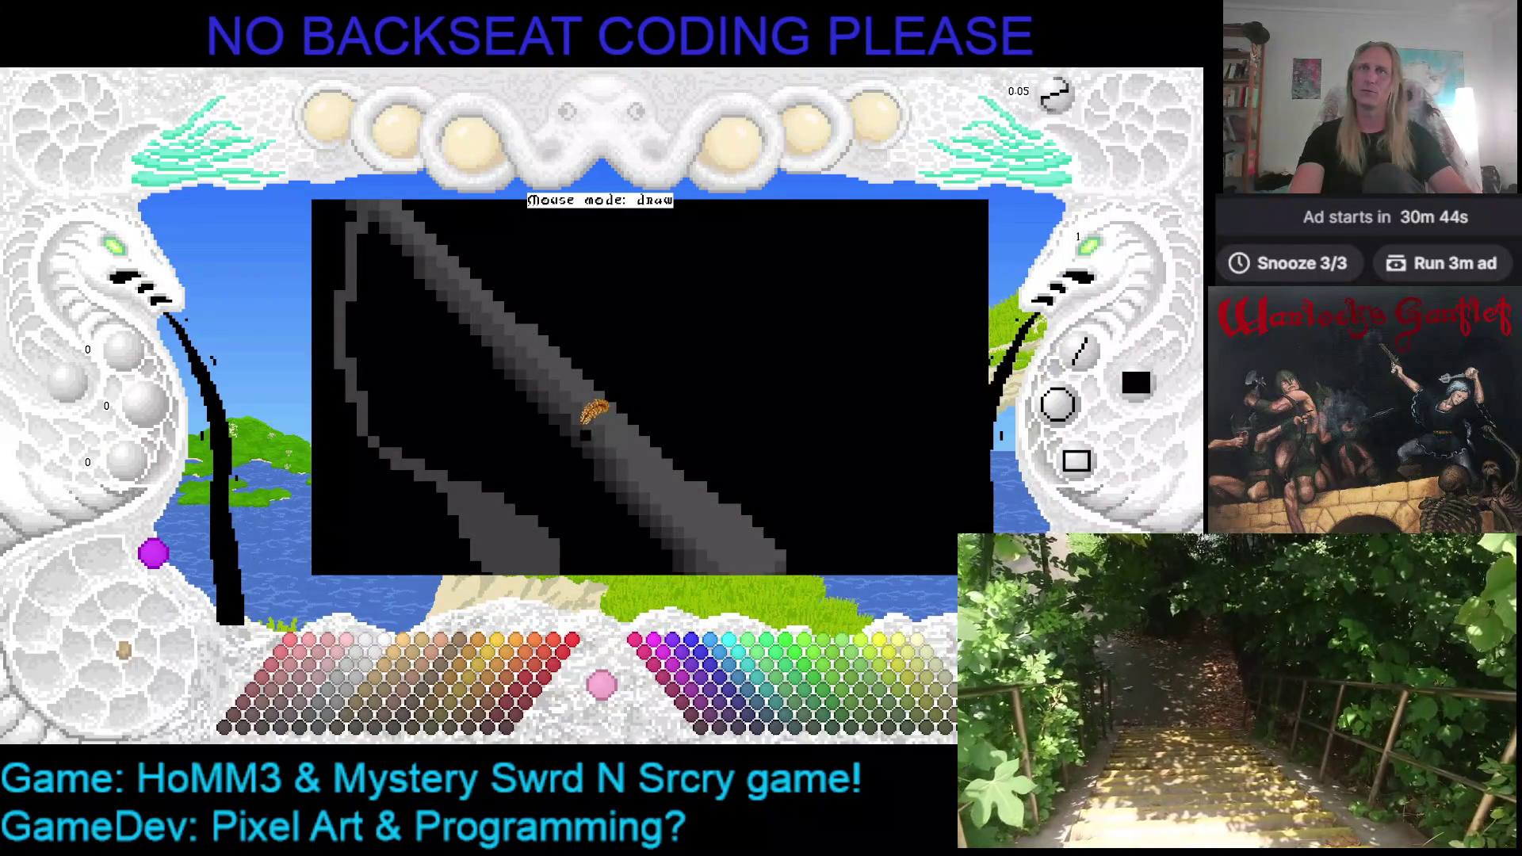
# Pan the flail into view and check it at true size before returning to the enlarged view
pyautogui.moveTo(765, 391); pyautogui.dragTo(657, 363)
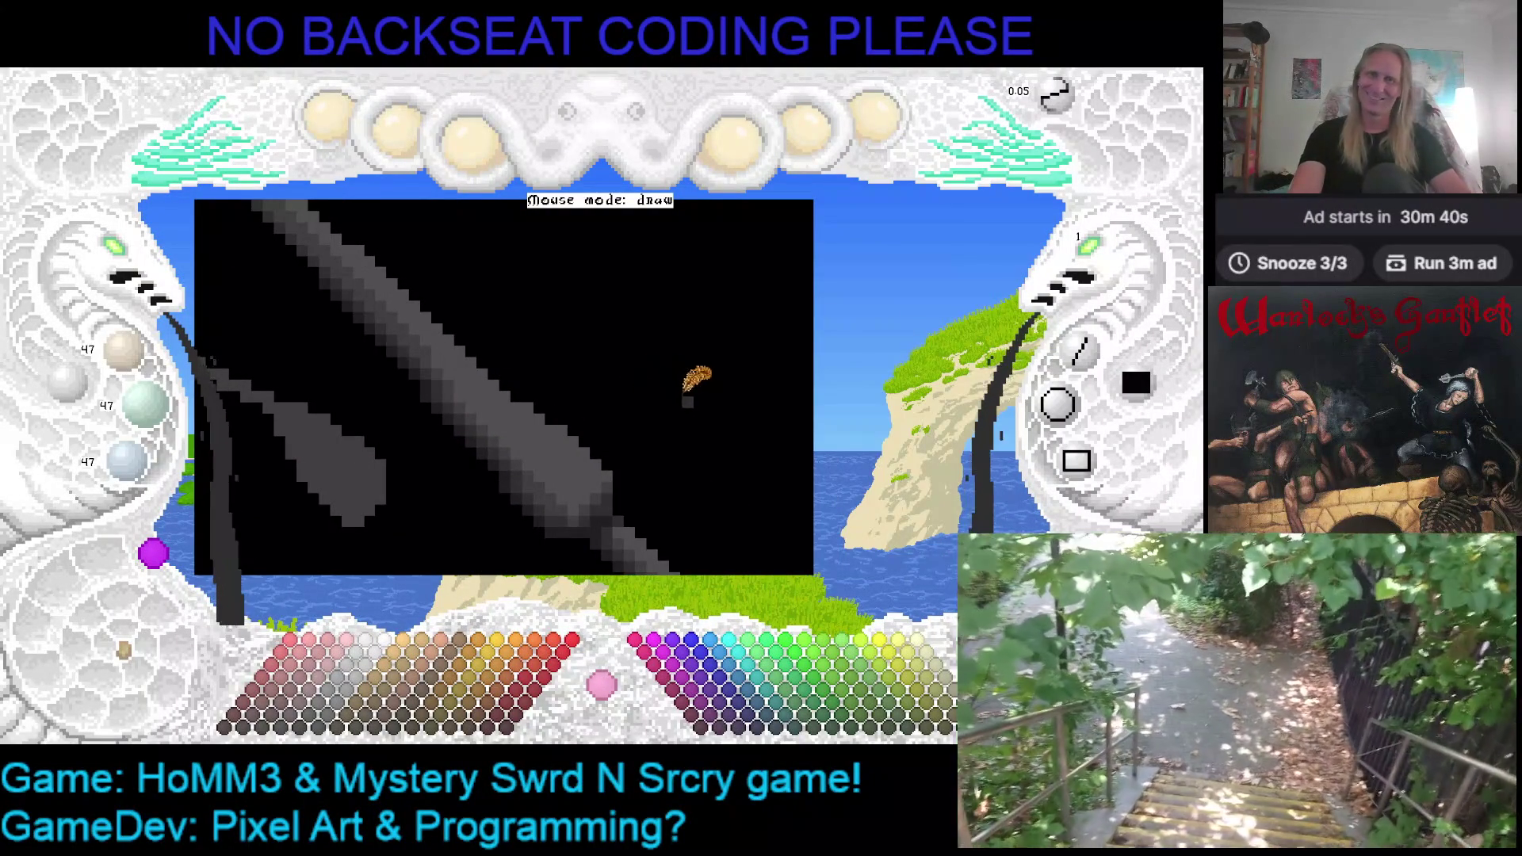
pyautogui.moveTo(698, 374); pyautogui.dragTo(636, 375)
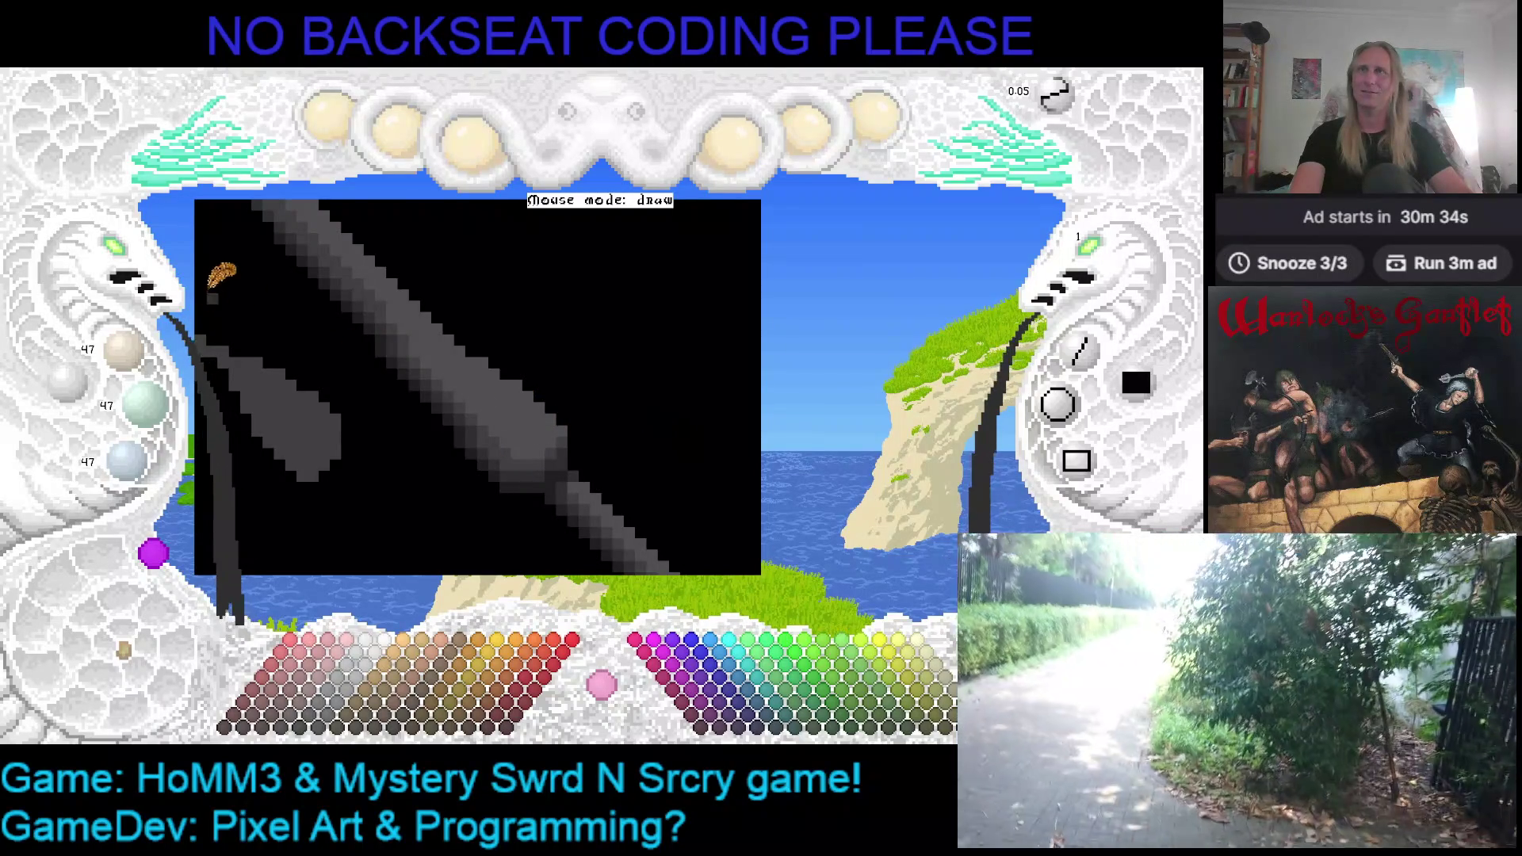
pyautogui.click(133, 272)
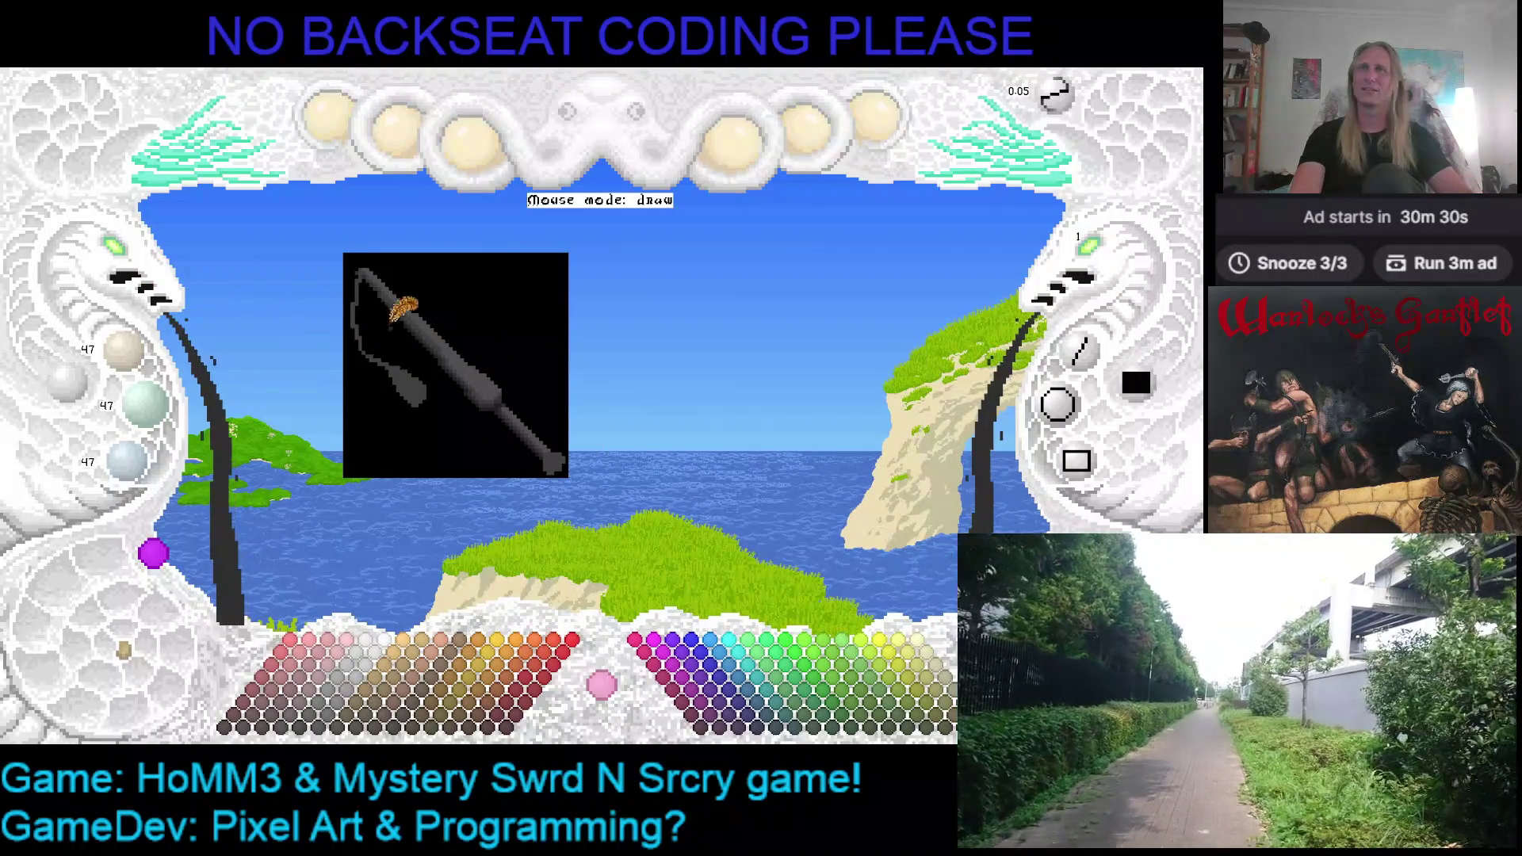
pyautogui.click(122, 271)
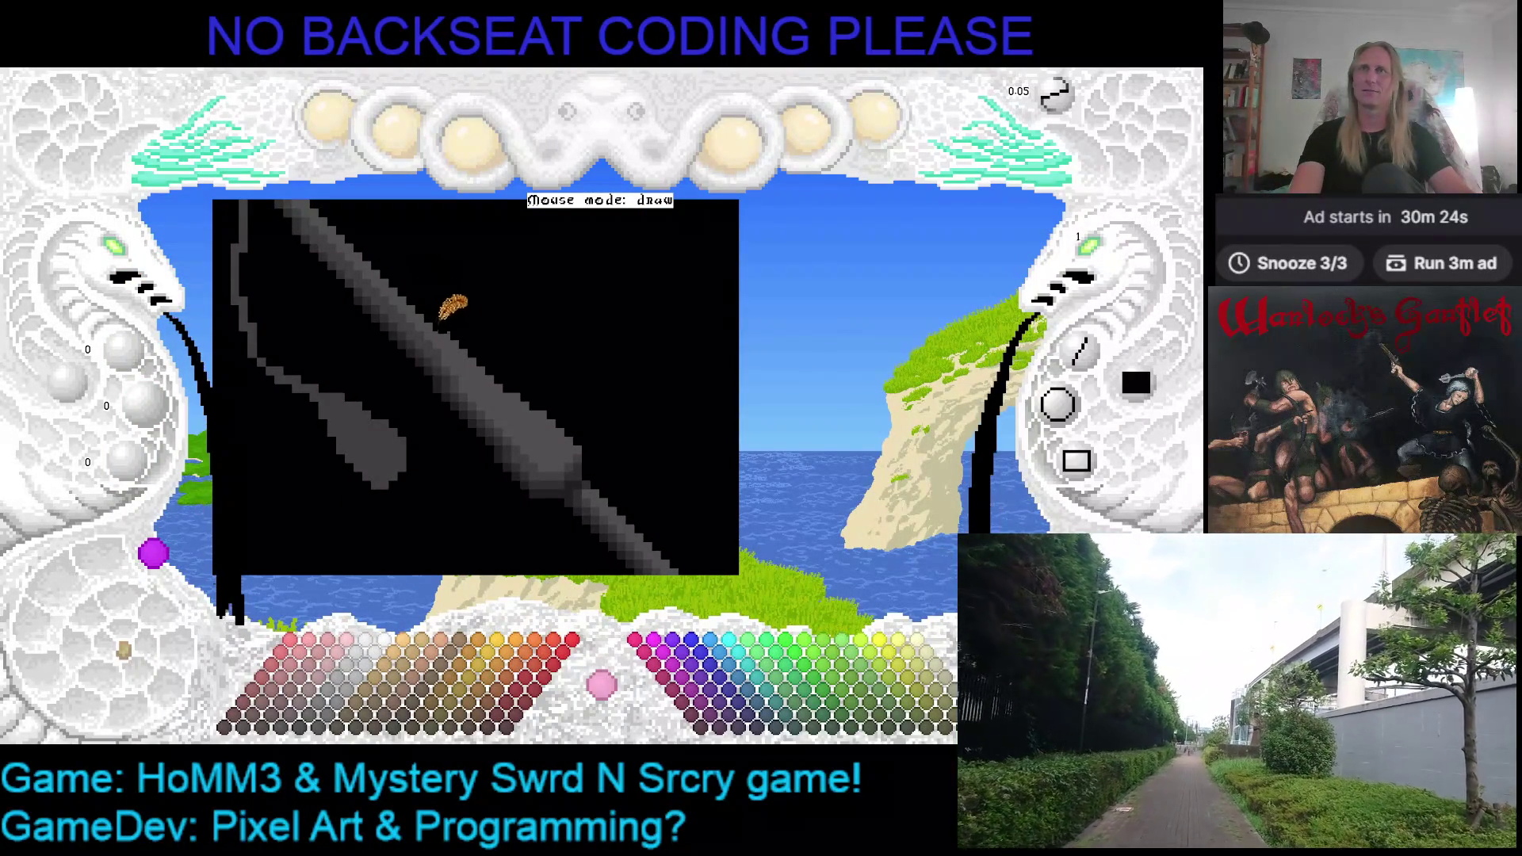
# Sample the shaft grey and background black for touch-ups, then save the drawing with Ctrl+S
pyautogui.rightClick(449, 319)
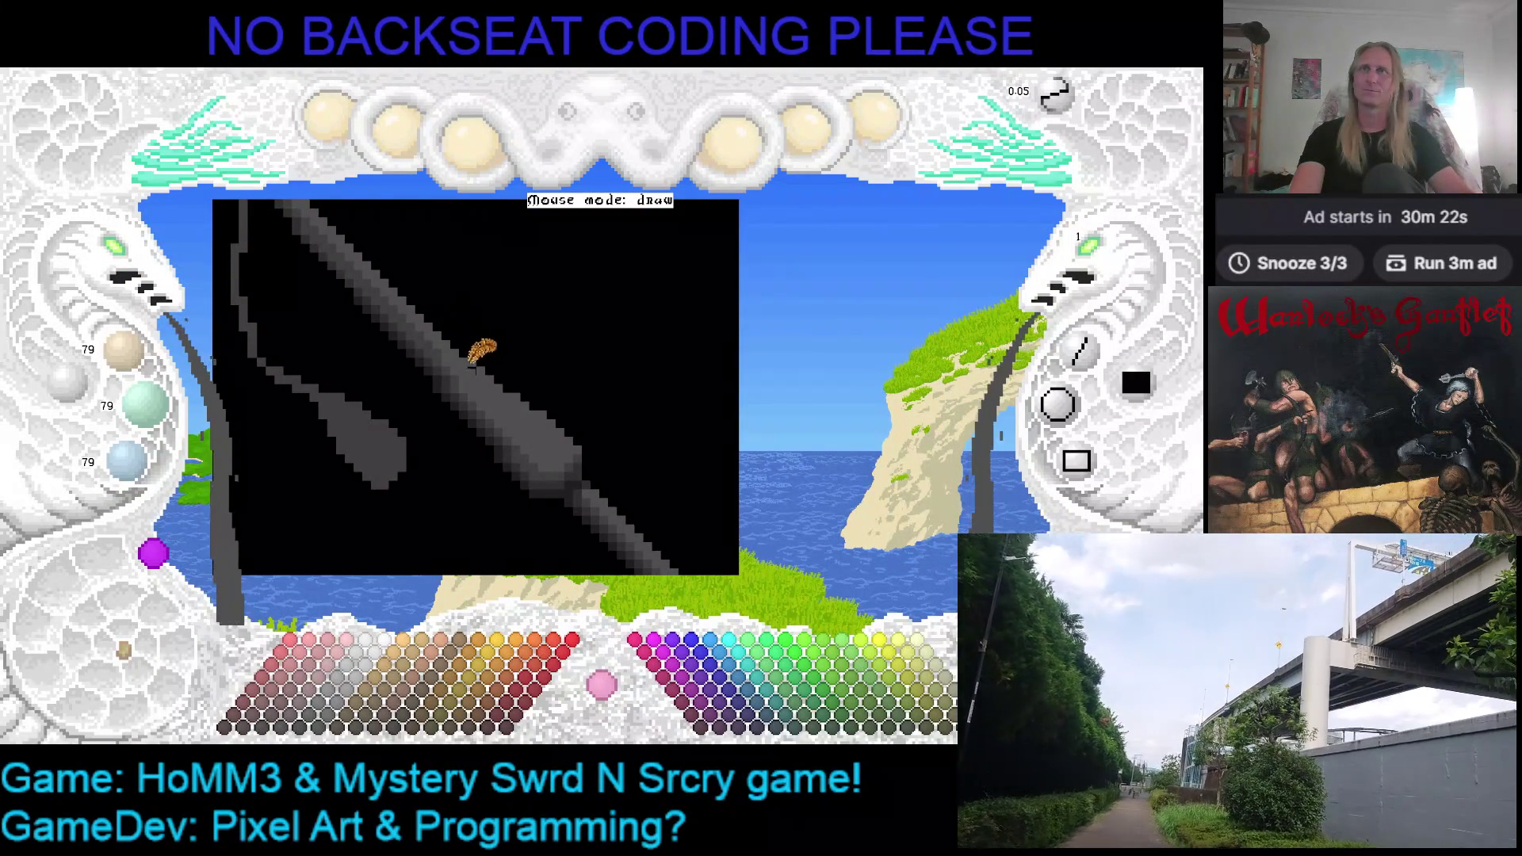
pyautogui.rightClick(479, 346)
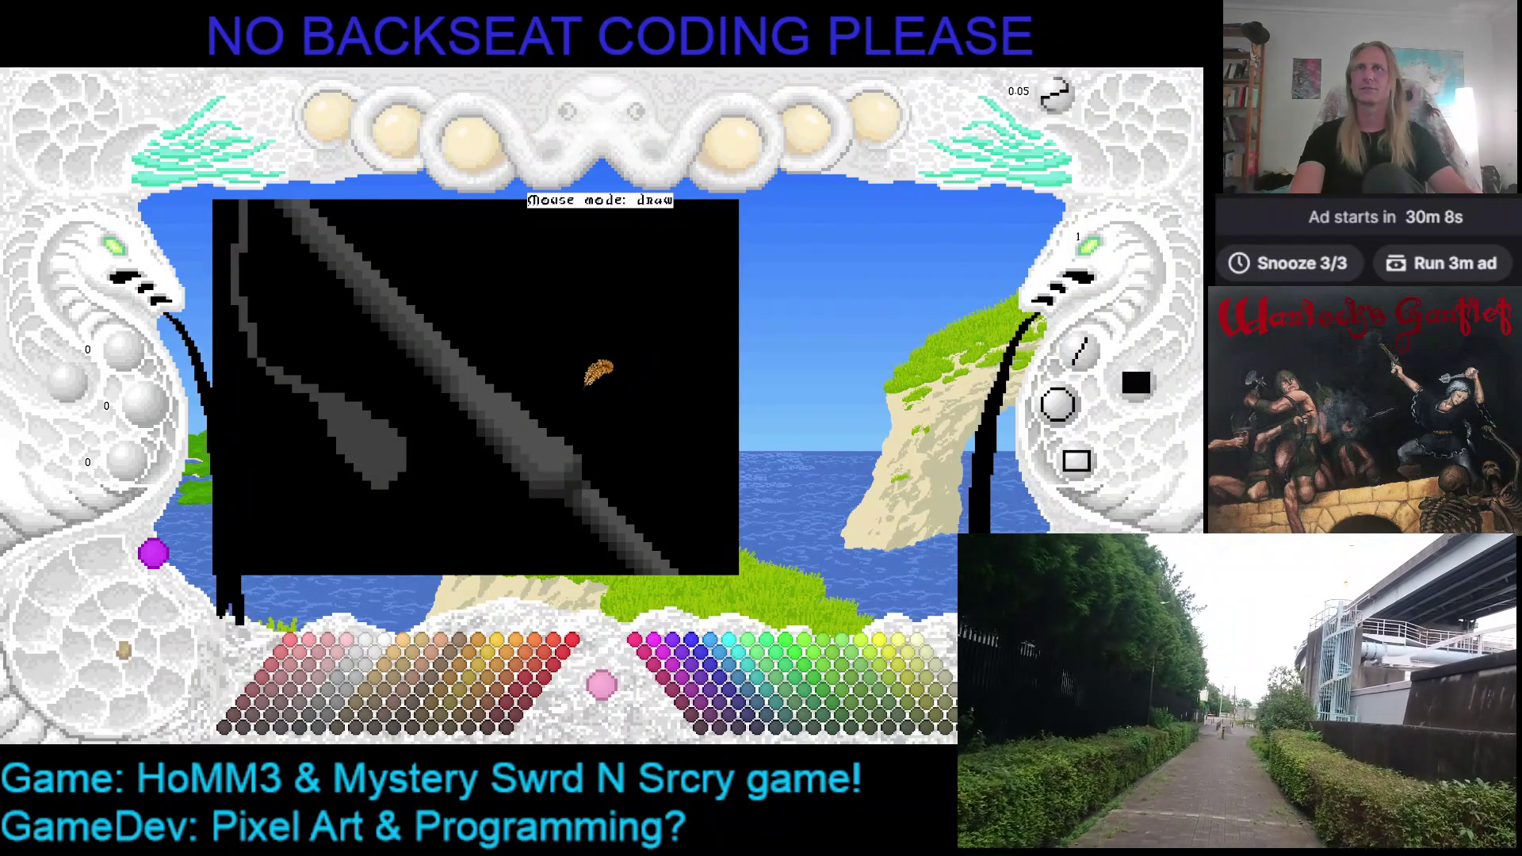
pyautogui.hotkey('ctrl', 's')
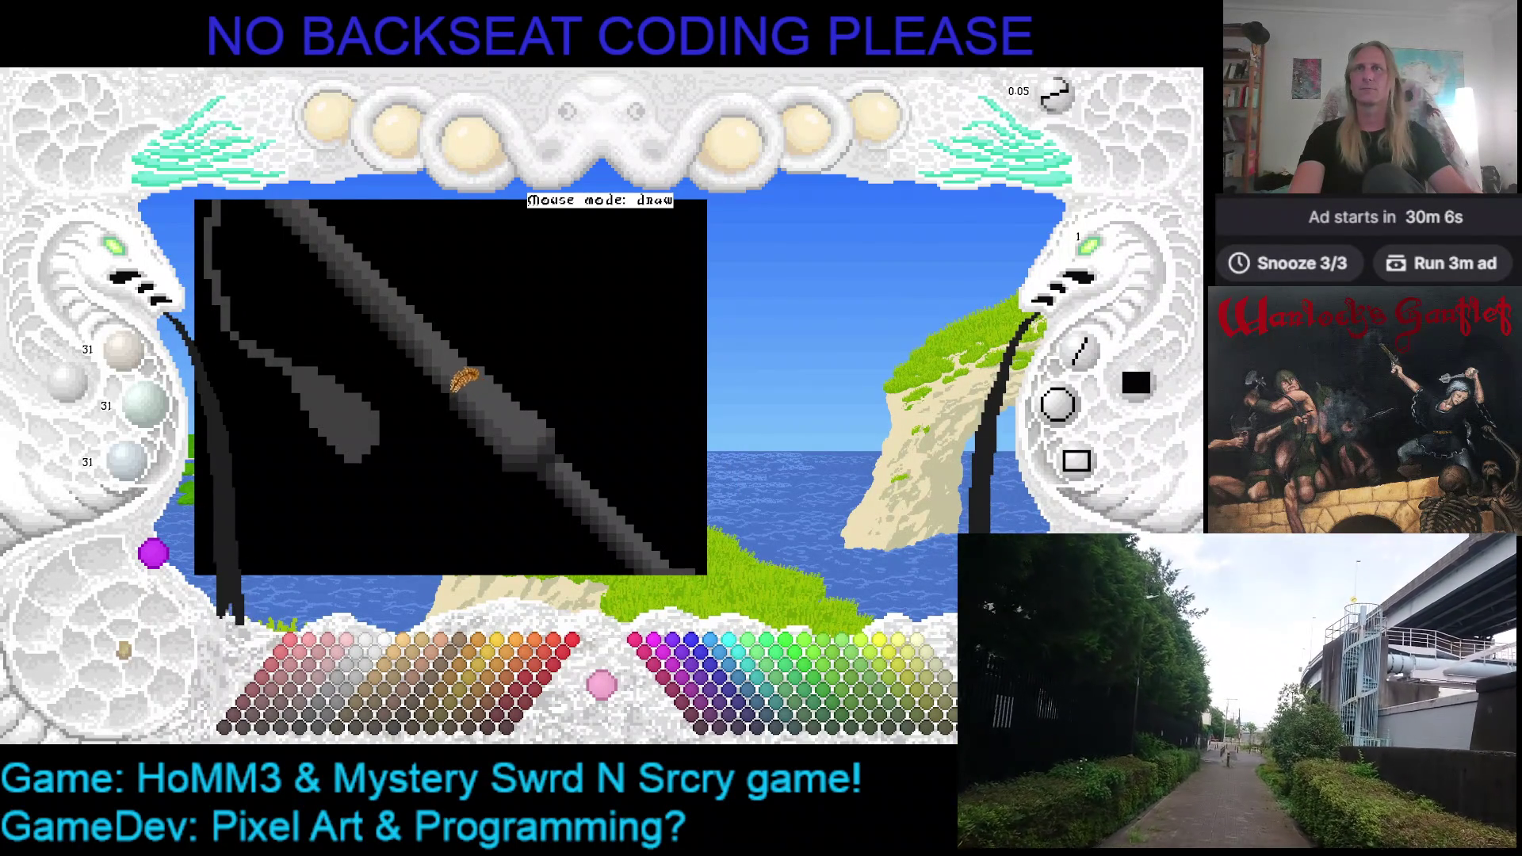
pyautogui.hotkey('ctrl', 's')
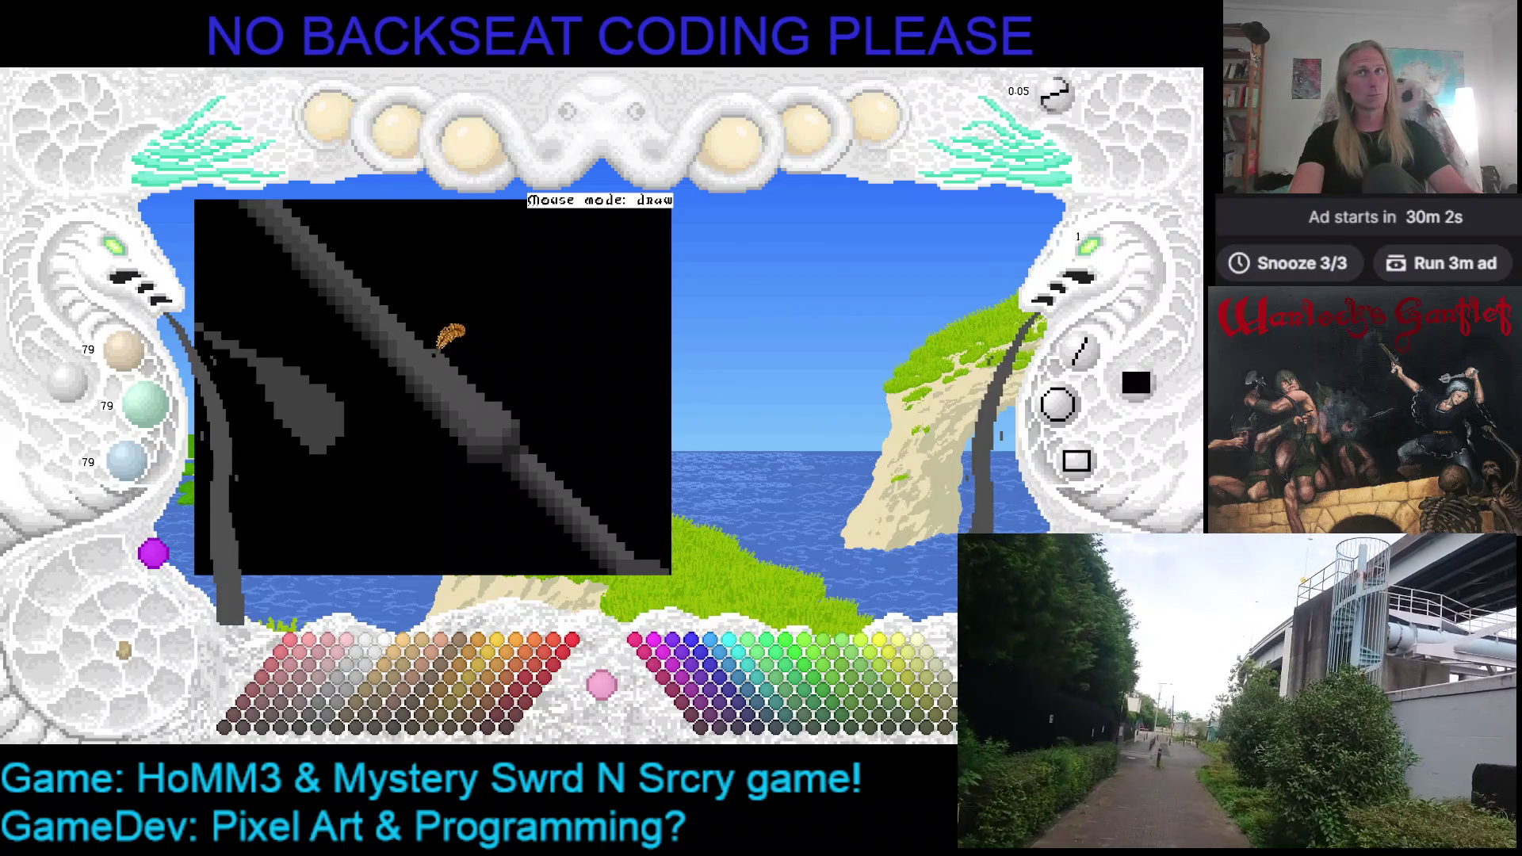
pyautogui.hotkey('ctrl', 's')
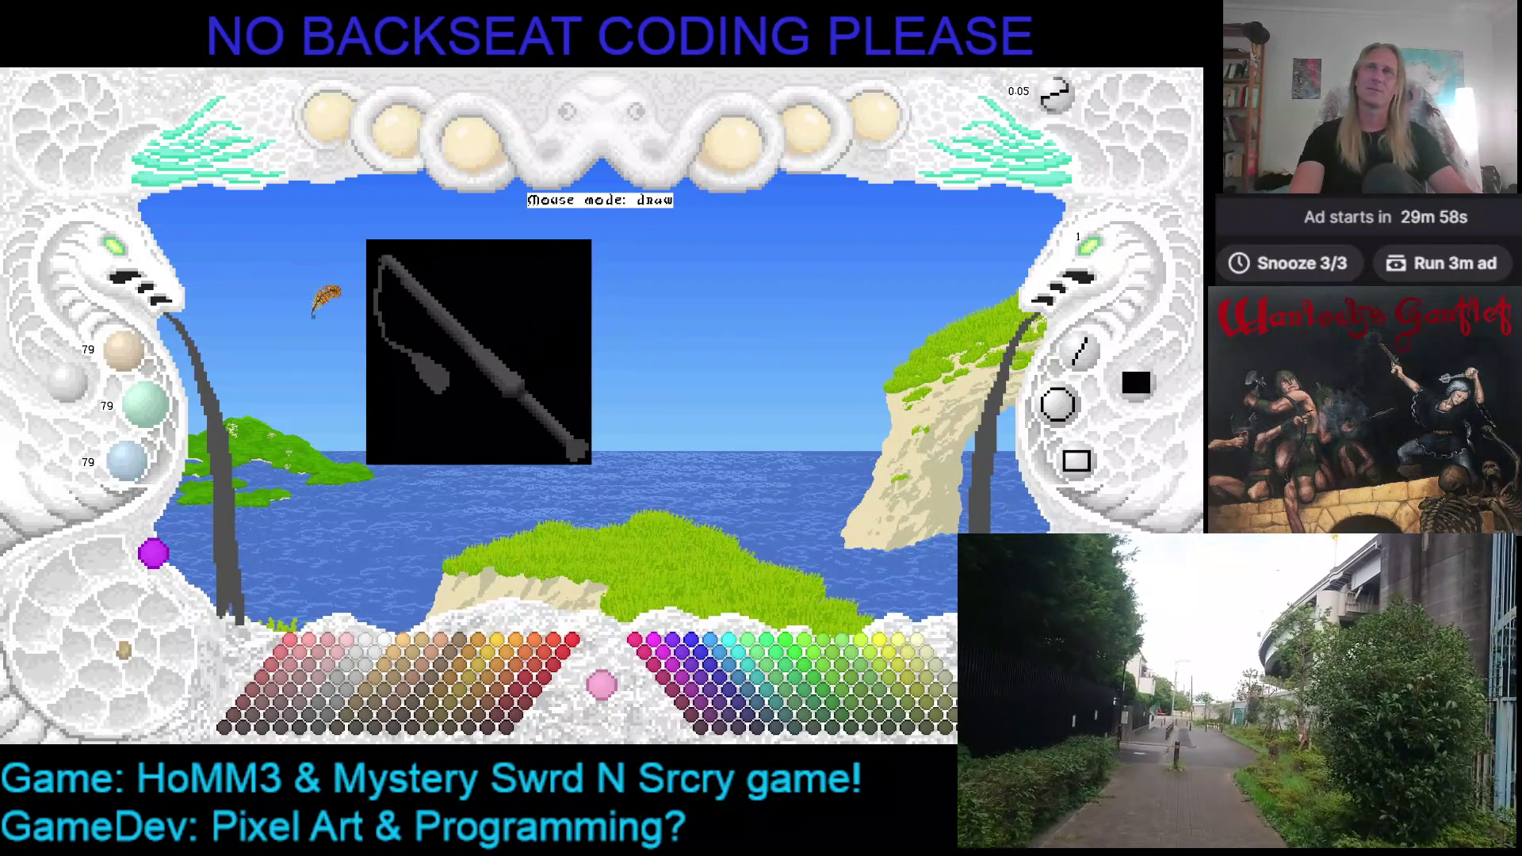
# Enlarge the view, draw a brown wrap line along the handle and pick lighter and medium browns
pyautogui.click(113, 255)
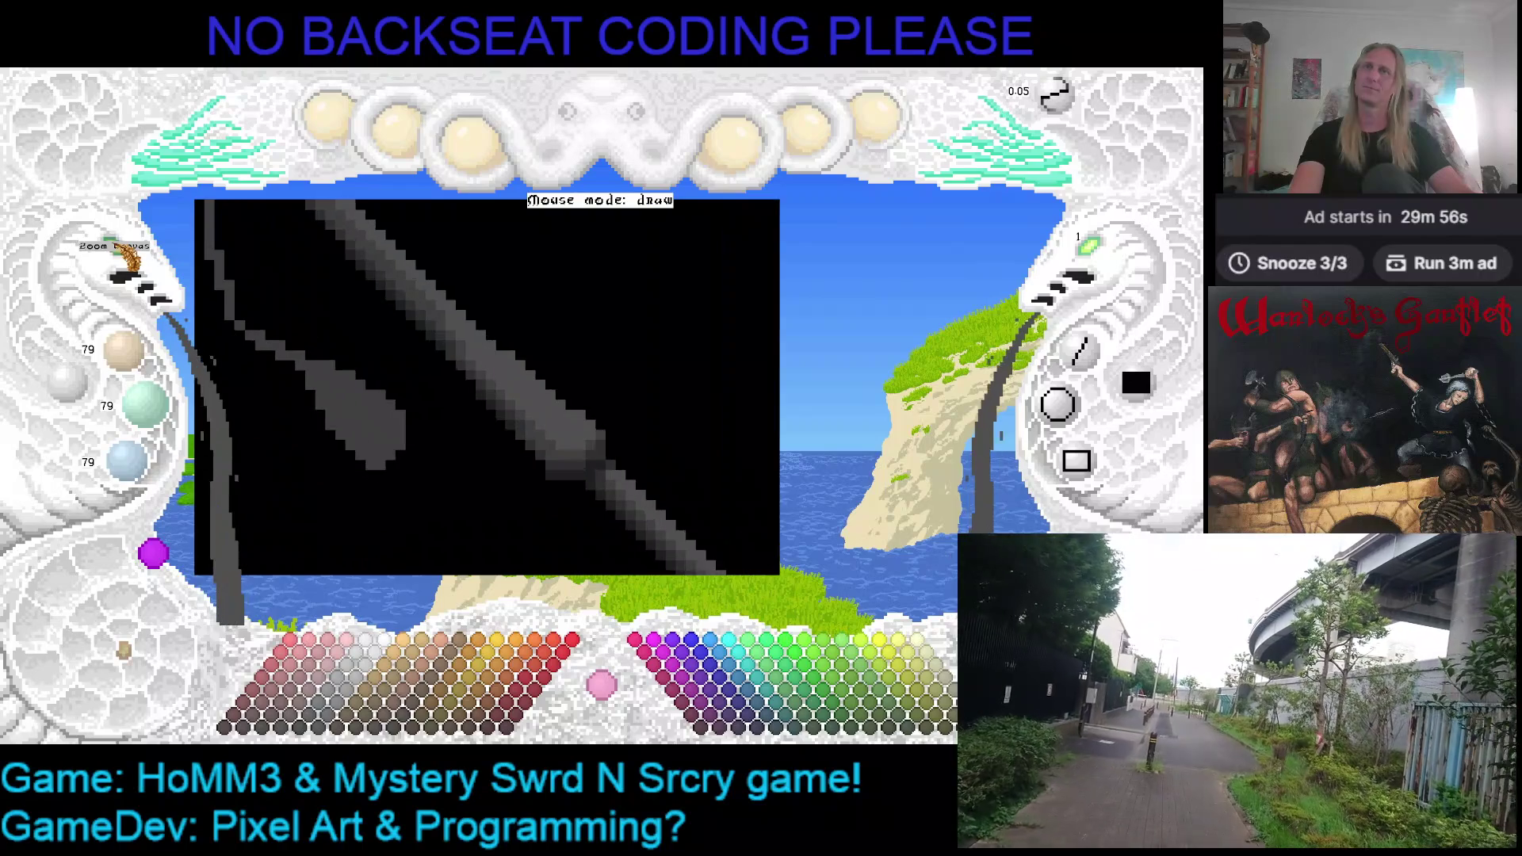
pyautogui.scroll(-1, 536, 307)
pyautogui.scroll(-1, 620, 357)
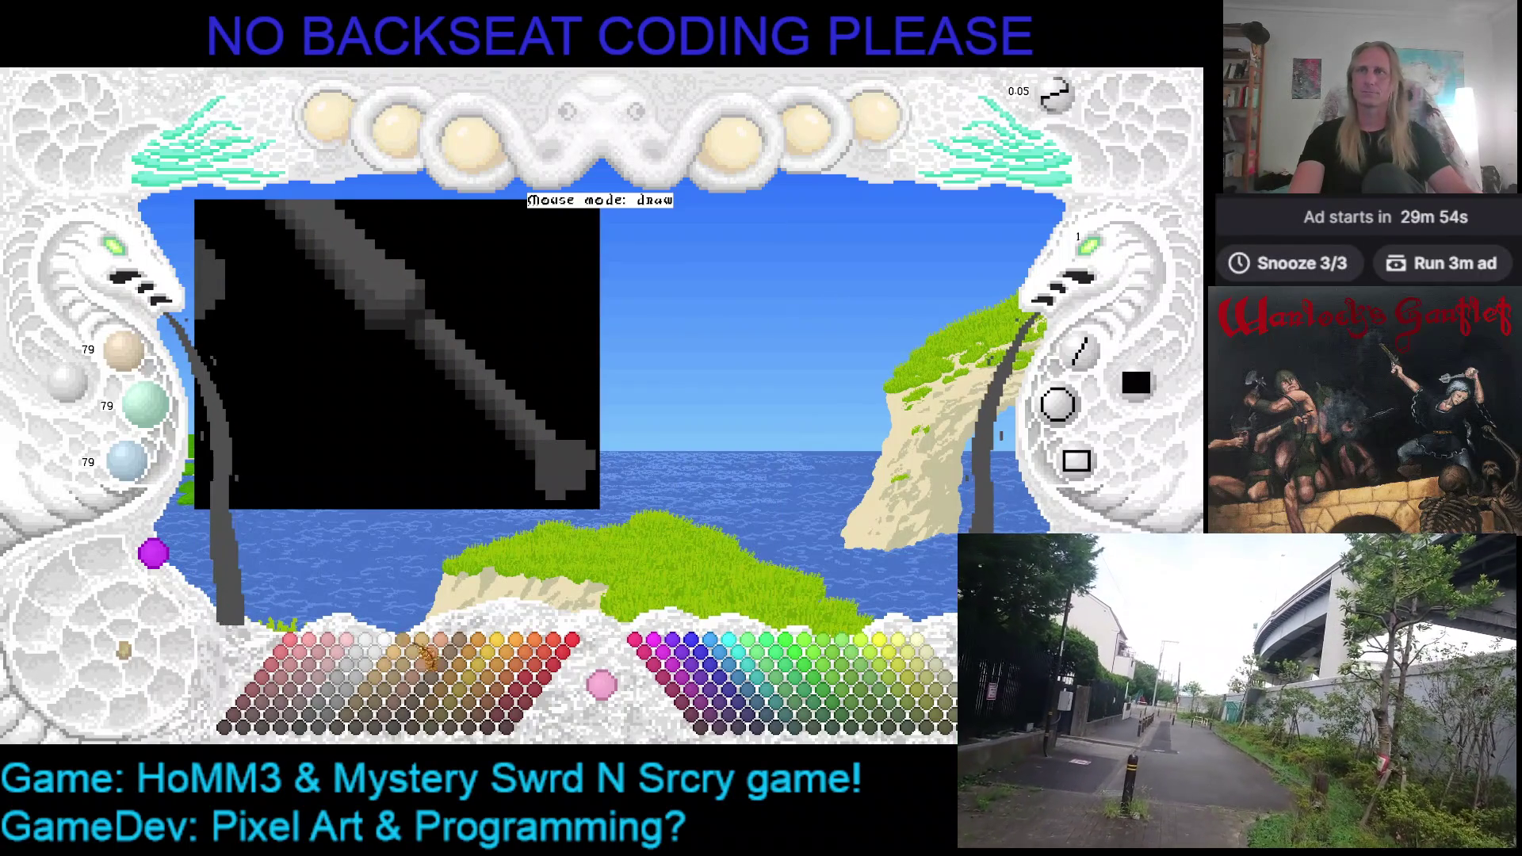
pyautogui.click(402, 710)
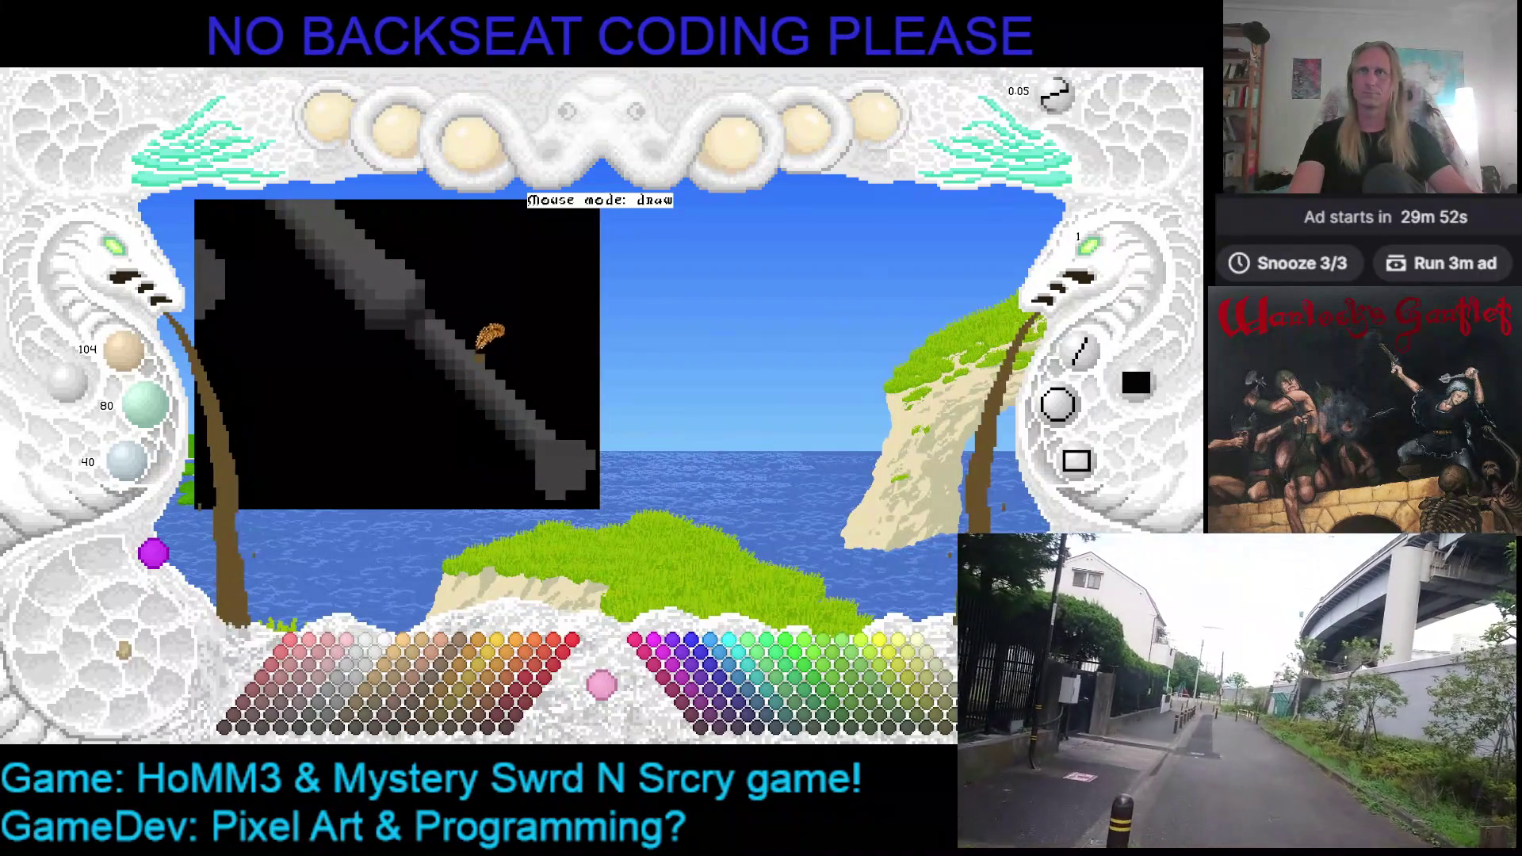
pyautogui.moveTo(473, 329); pyautogui.dragTo(547, 422)
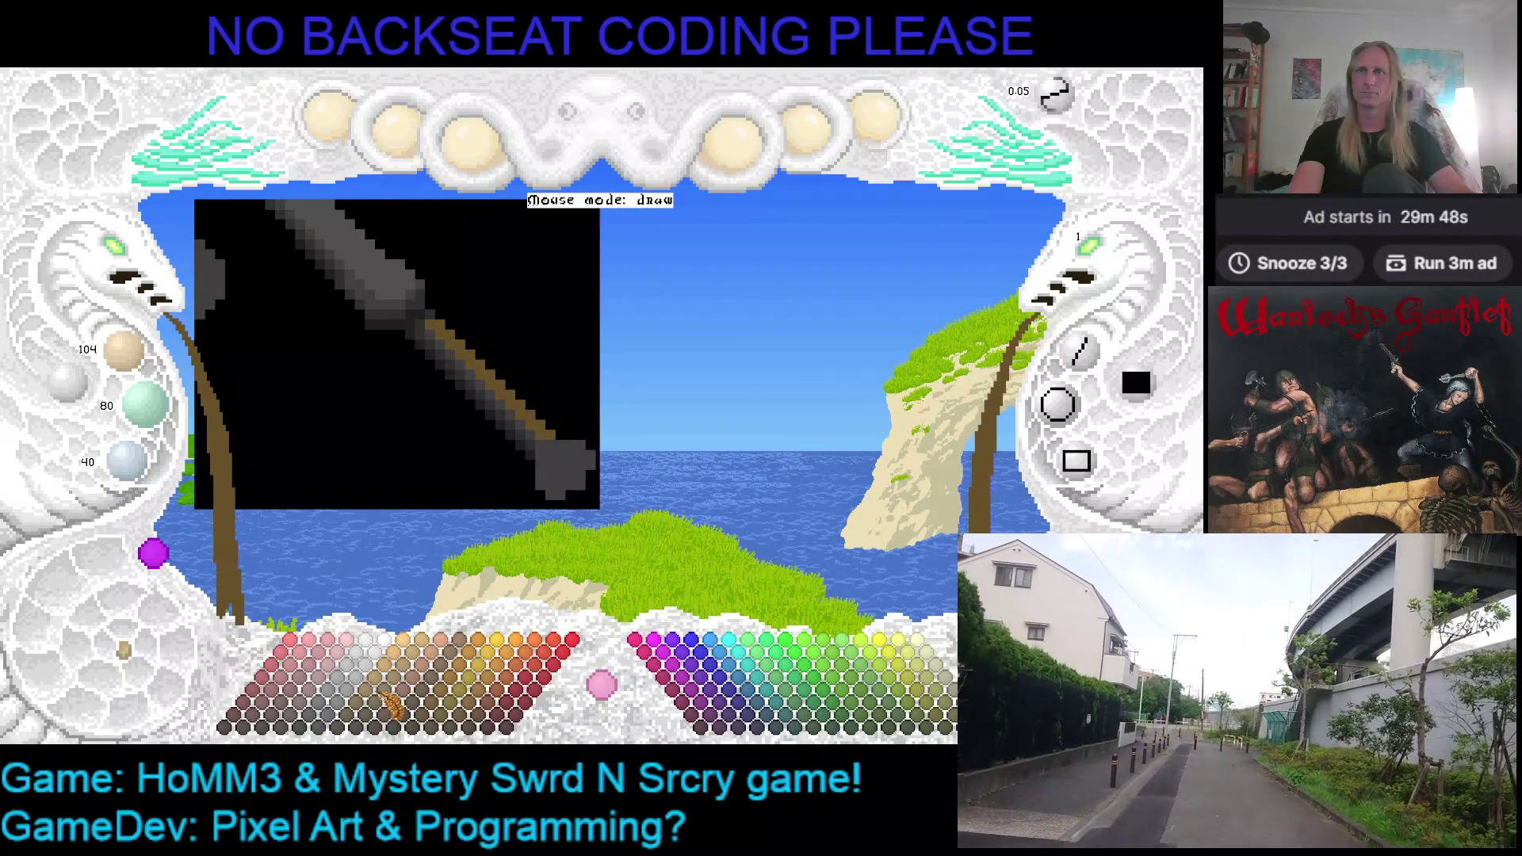
pyautogui.click(407, 678)
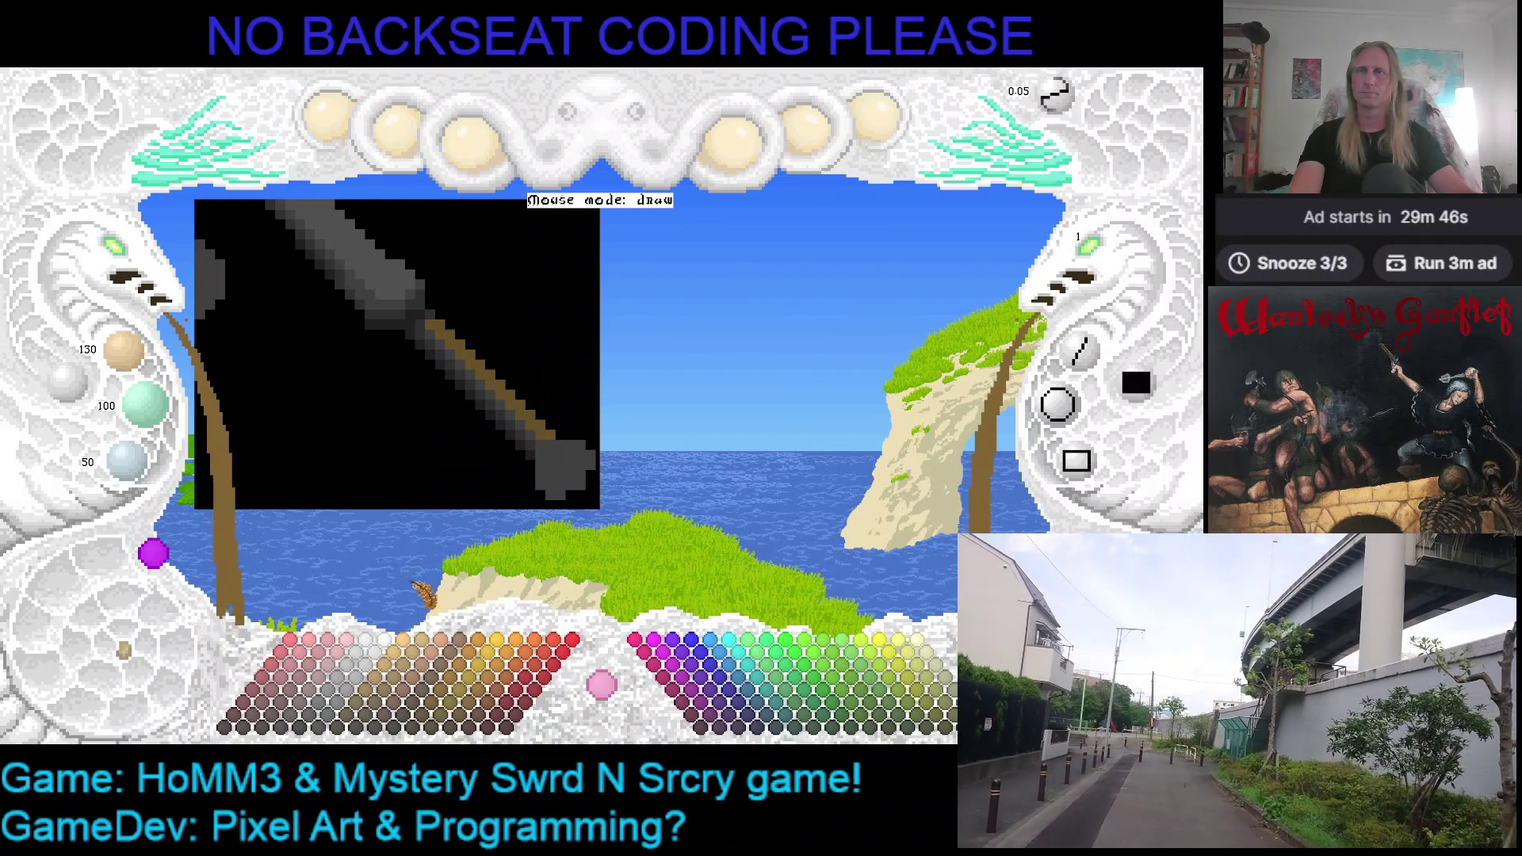
pyautogui.click(394, 709)
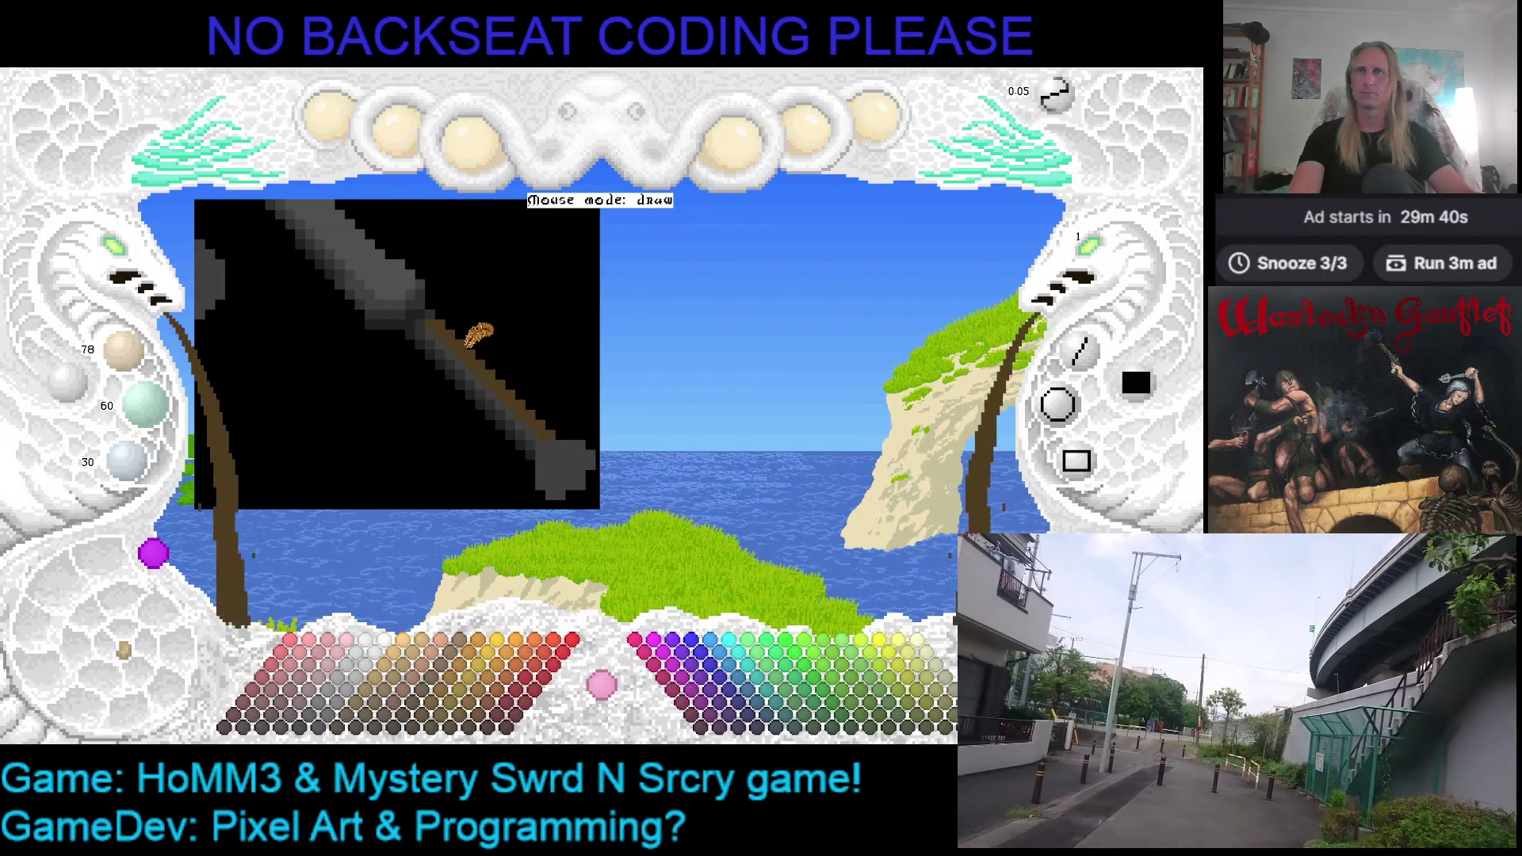
# Shade the handle with progressively darker browns down to near-black, ending on a lighter highlight brown
pyautogui.click(383, 729)
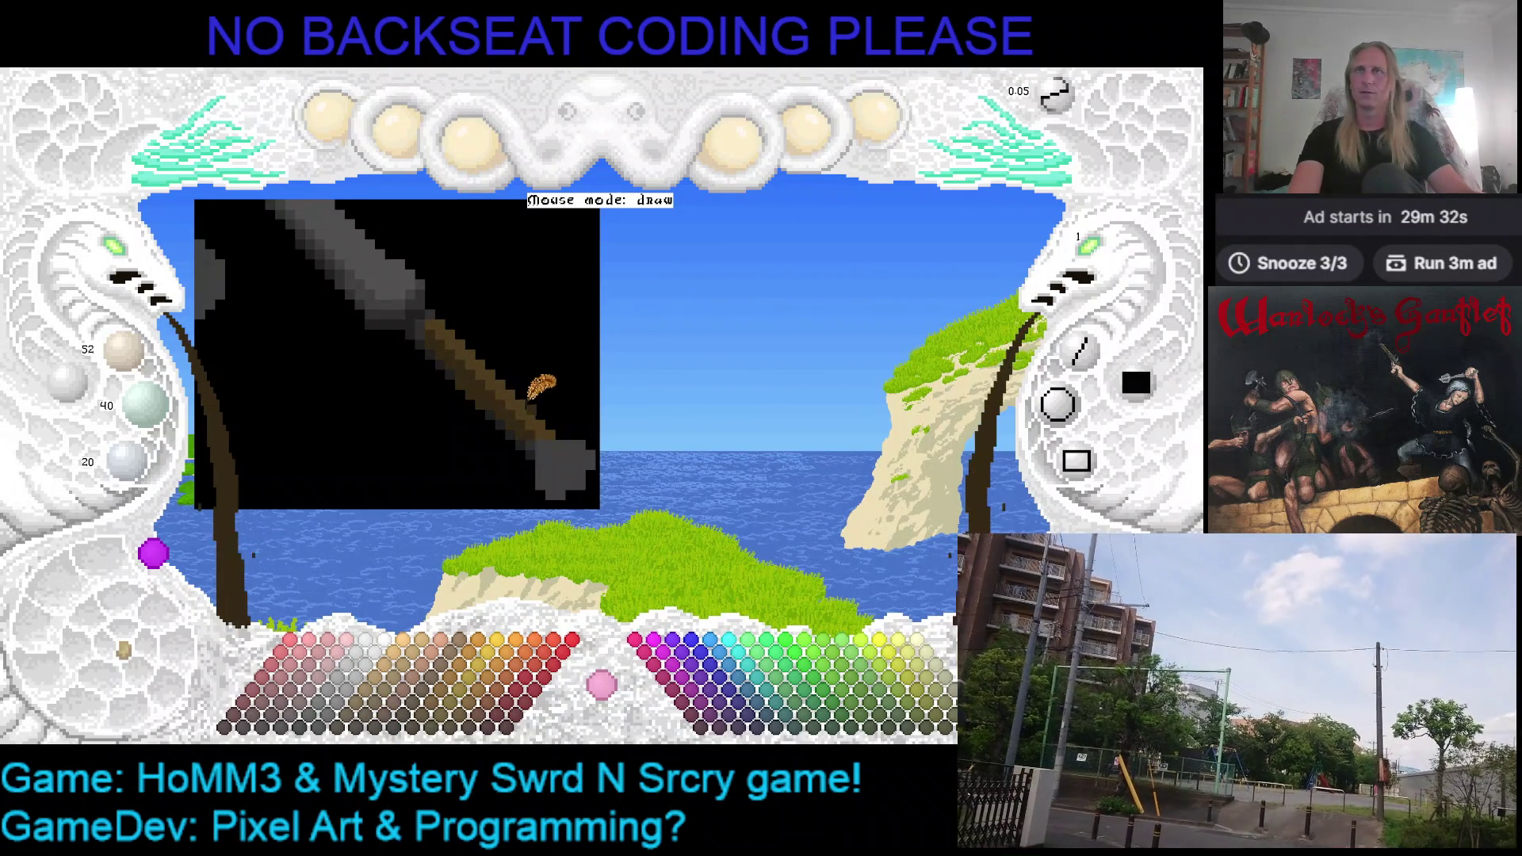
pyautogui.click(378, 728)
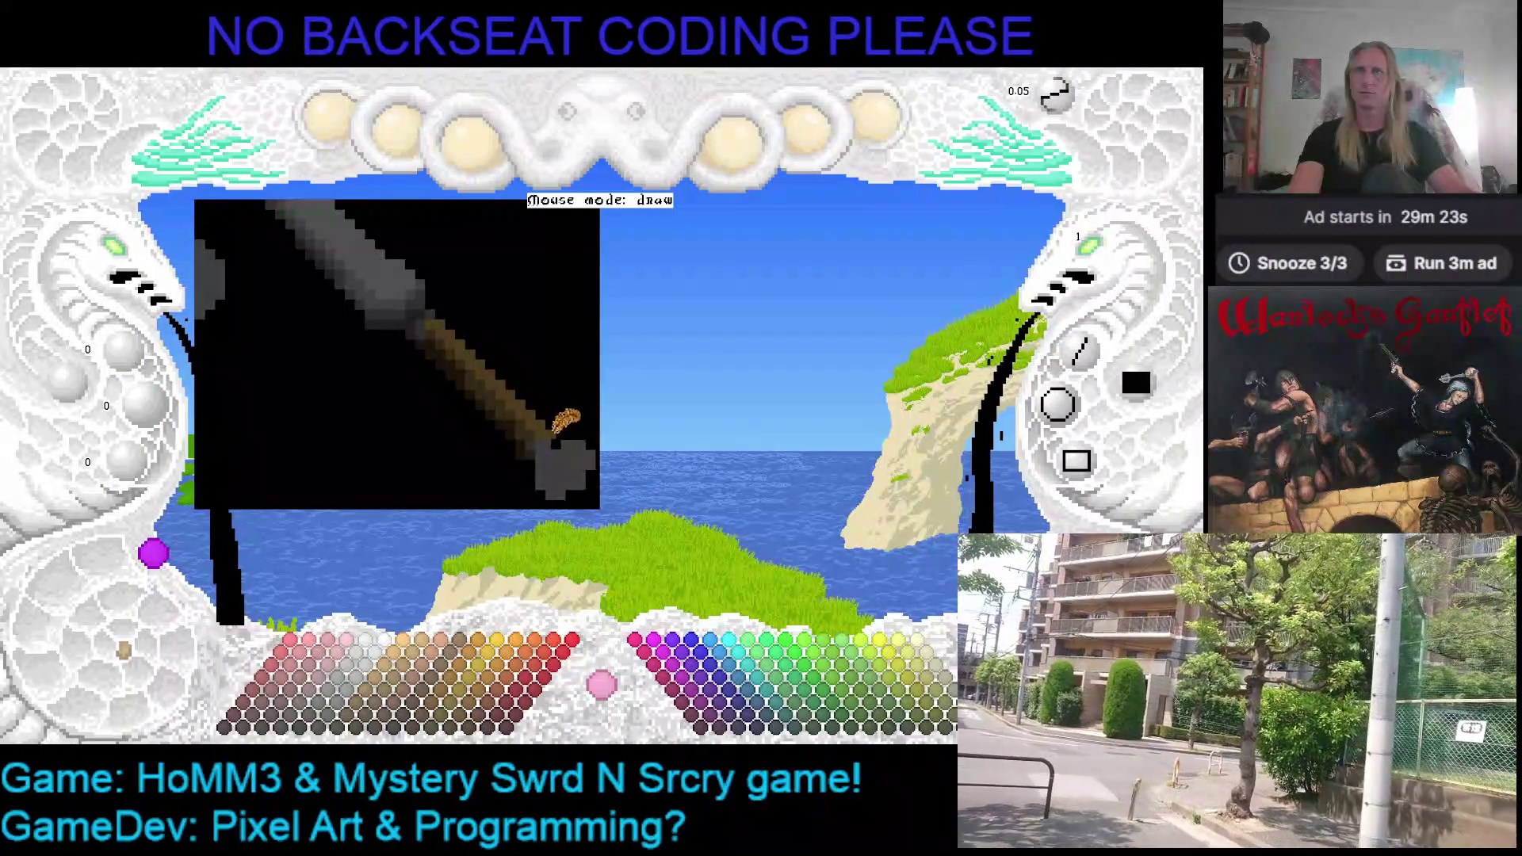
pyautogui.click(527, 406)
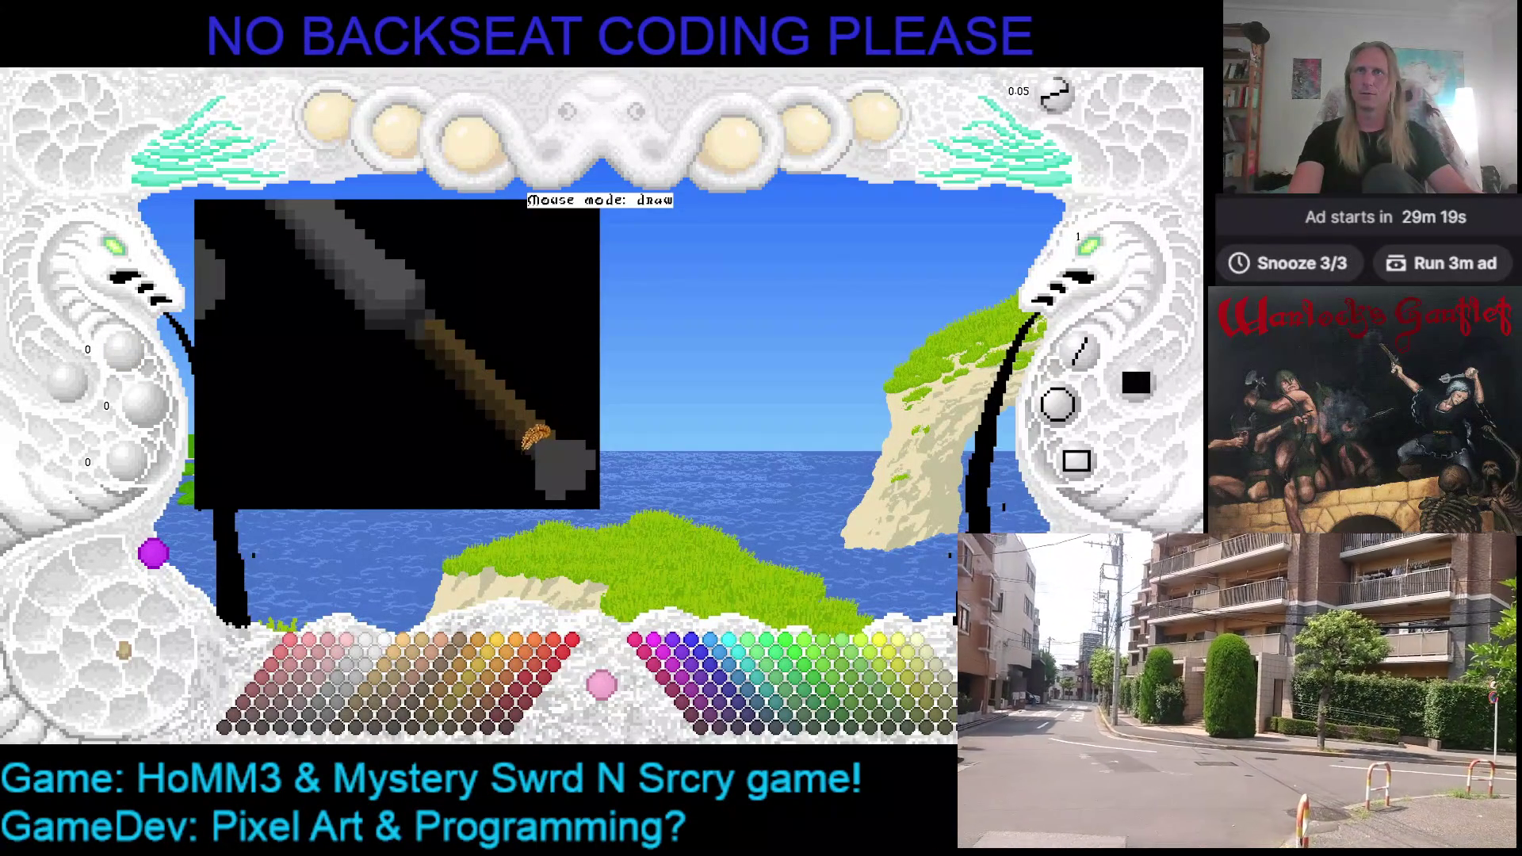
pyautogui.click(545, 431)
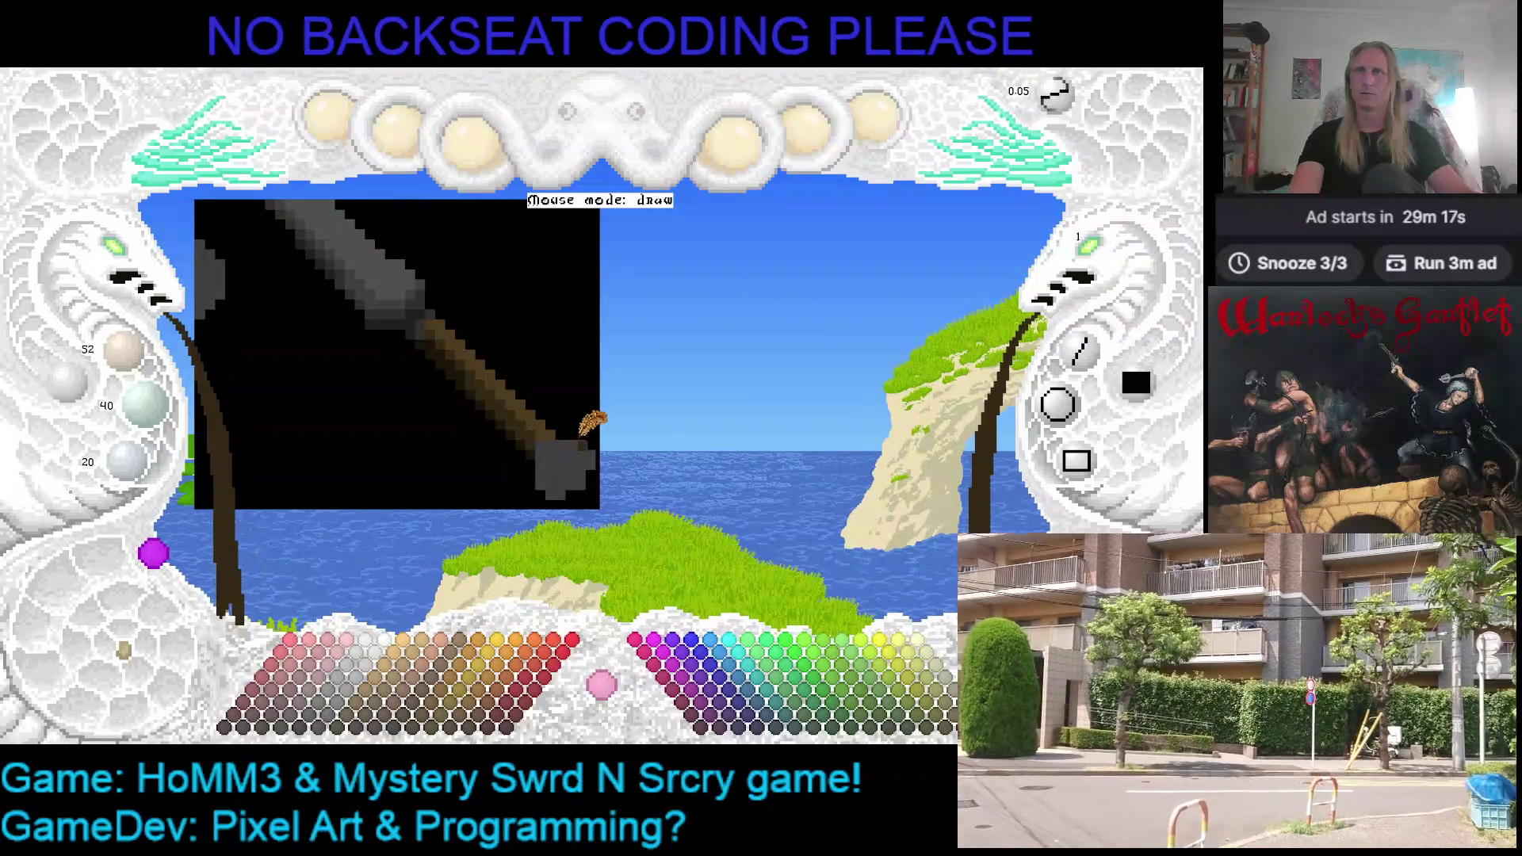
pyautogui.click(559, 435)
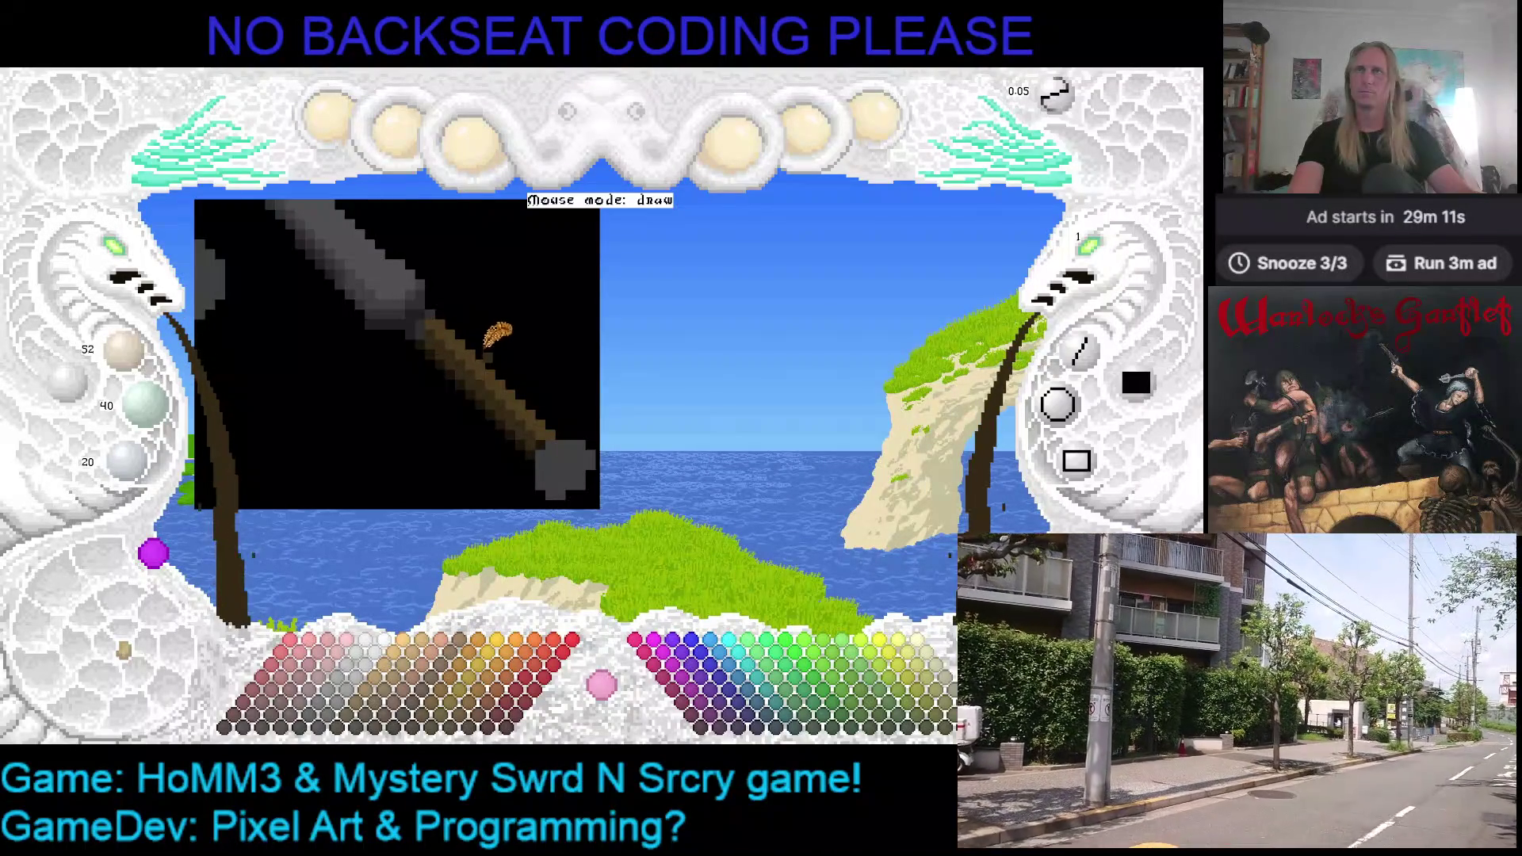
pyautogui.click(390, 719)
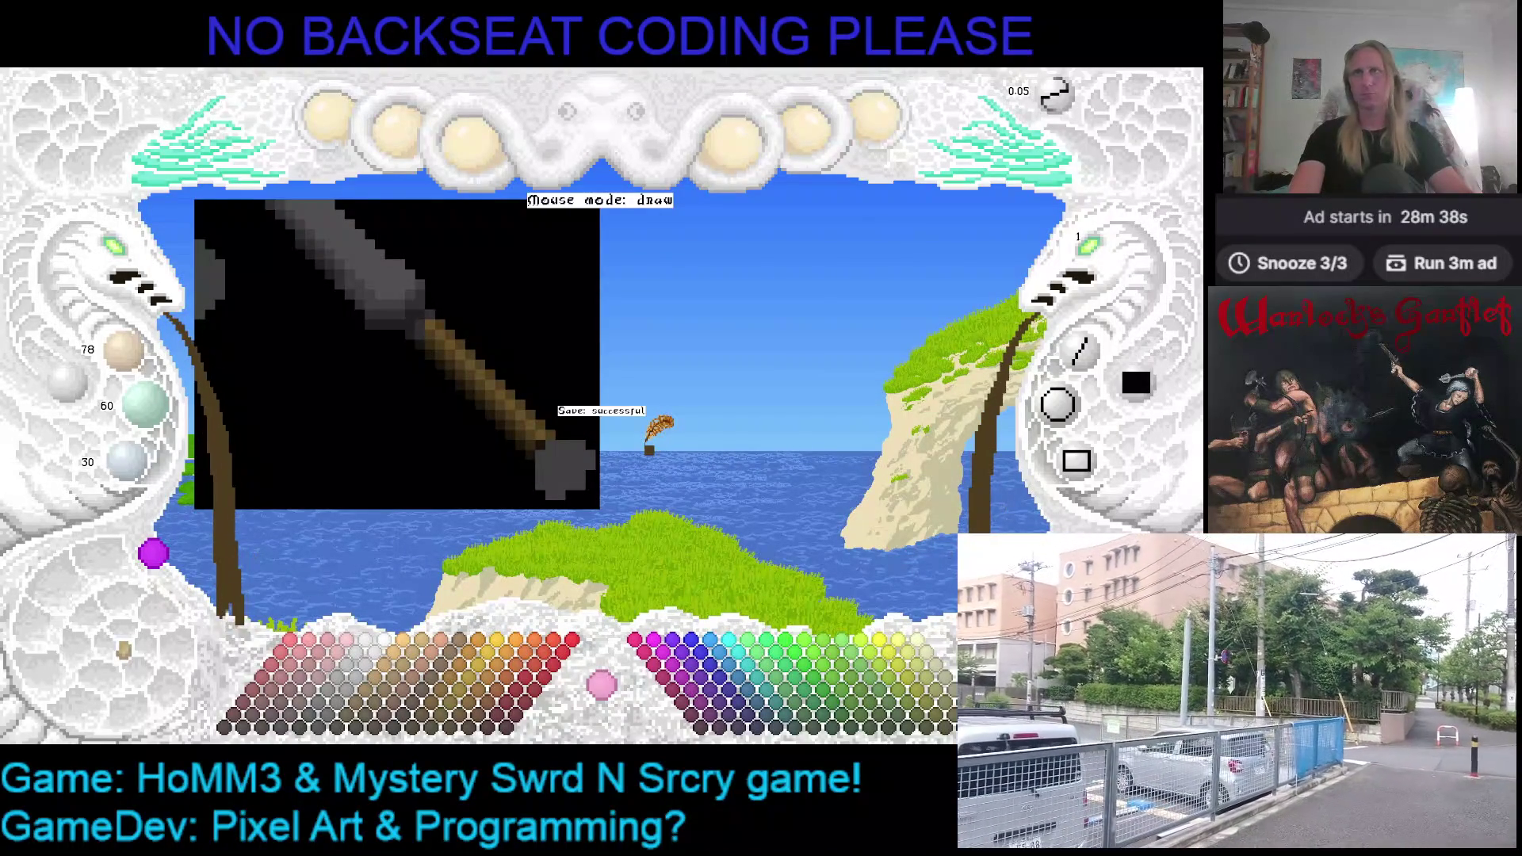
pyautogui.scroll(1, 517, 387)
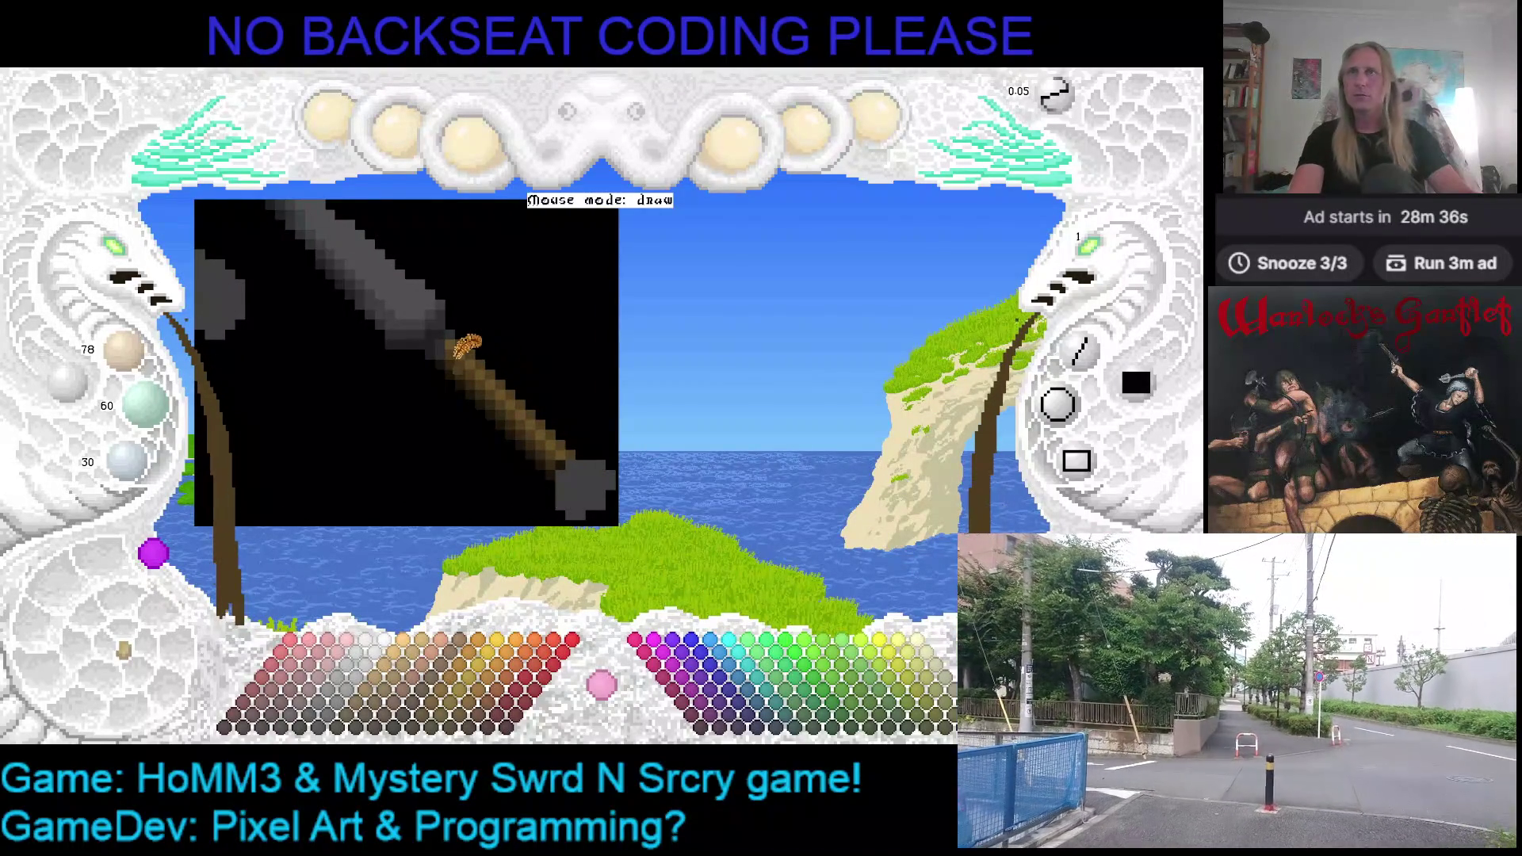
pyautogui.scroll(1, 519, 333)
pyautogui.scroll(1, 487, 356)
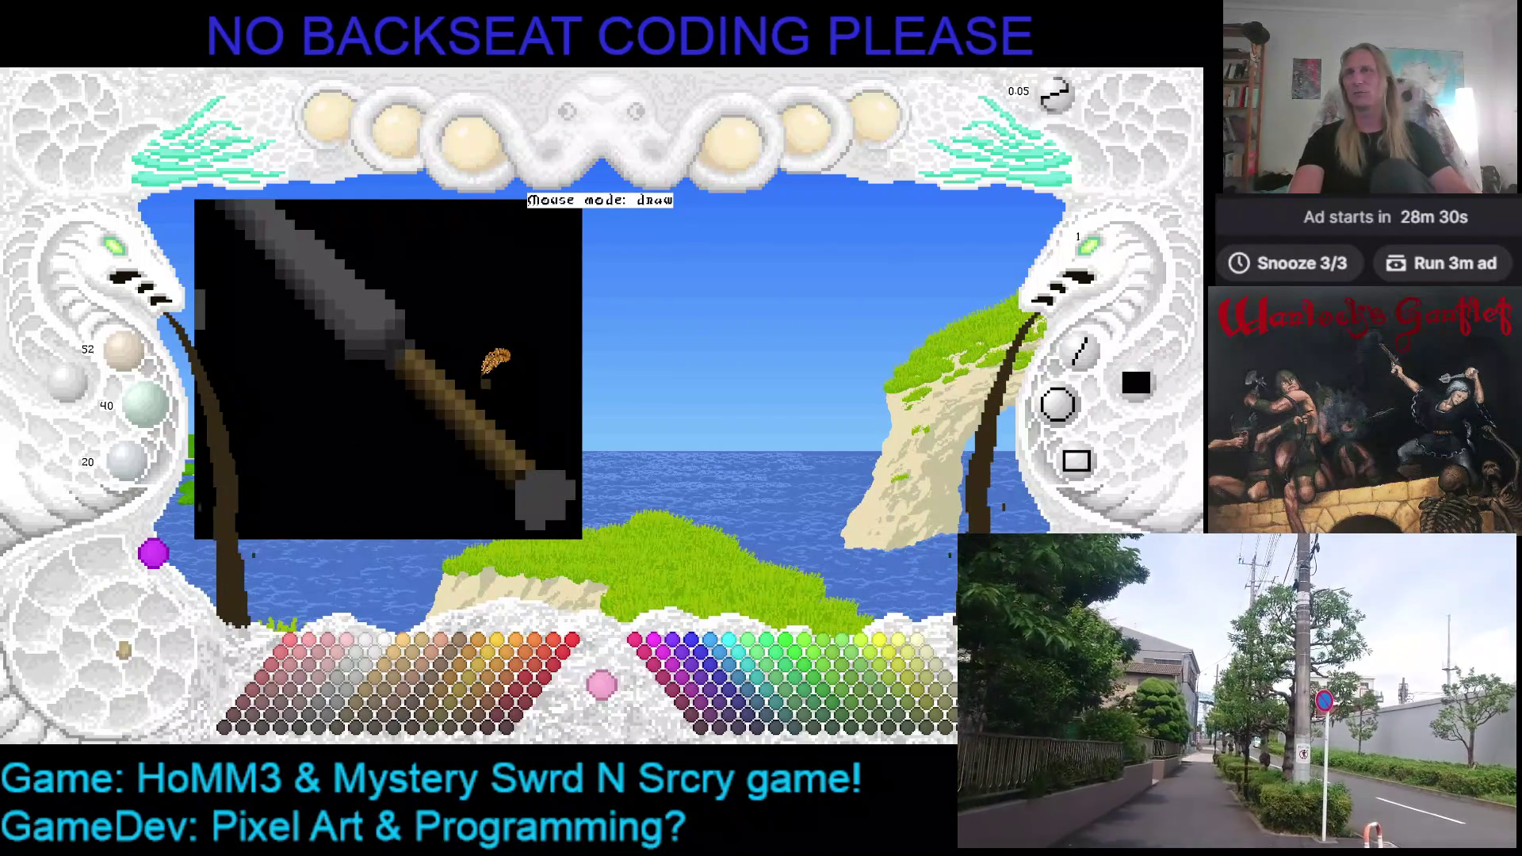
pyautogui.scroll(1, 565, 371)
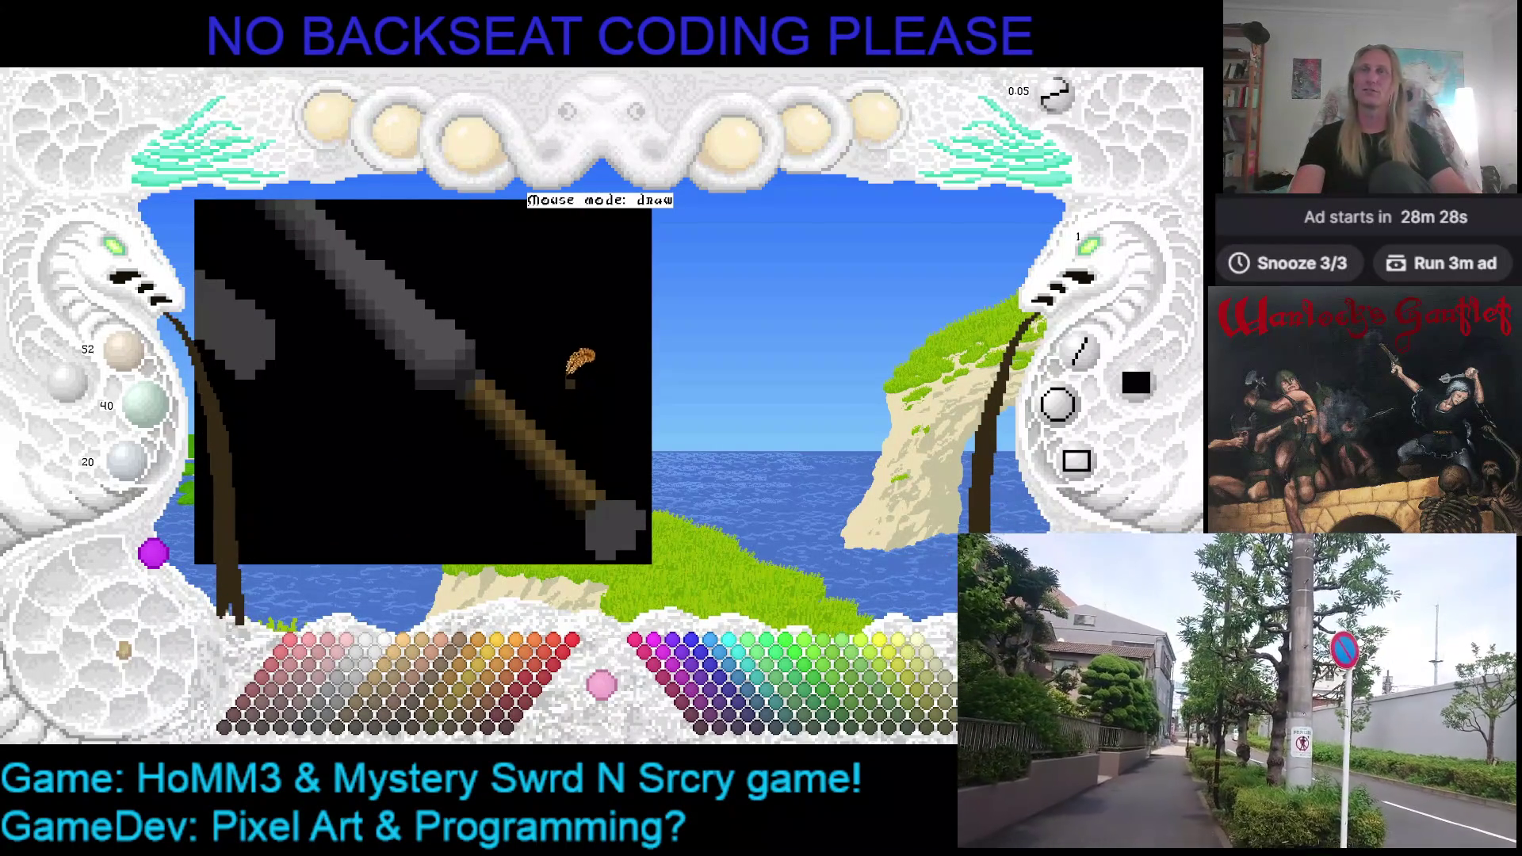
# Enlarge the canvas view and drag it down-right to show the whole flail with chain and head
pyautogui.click(133, 257)
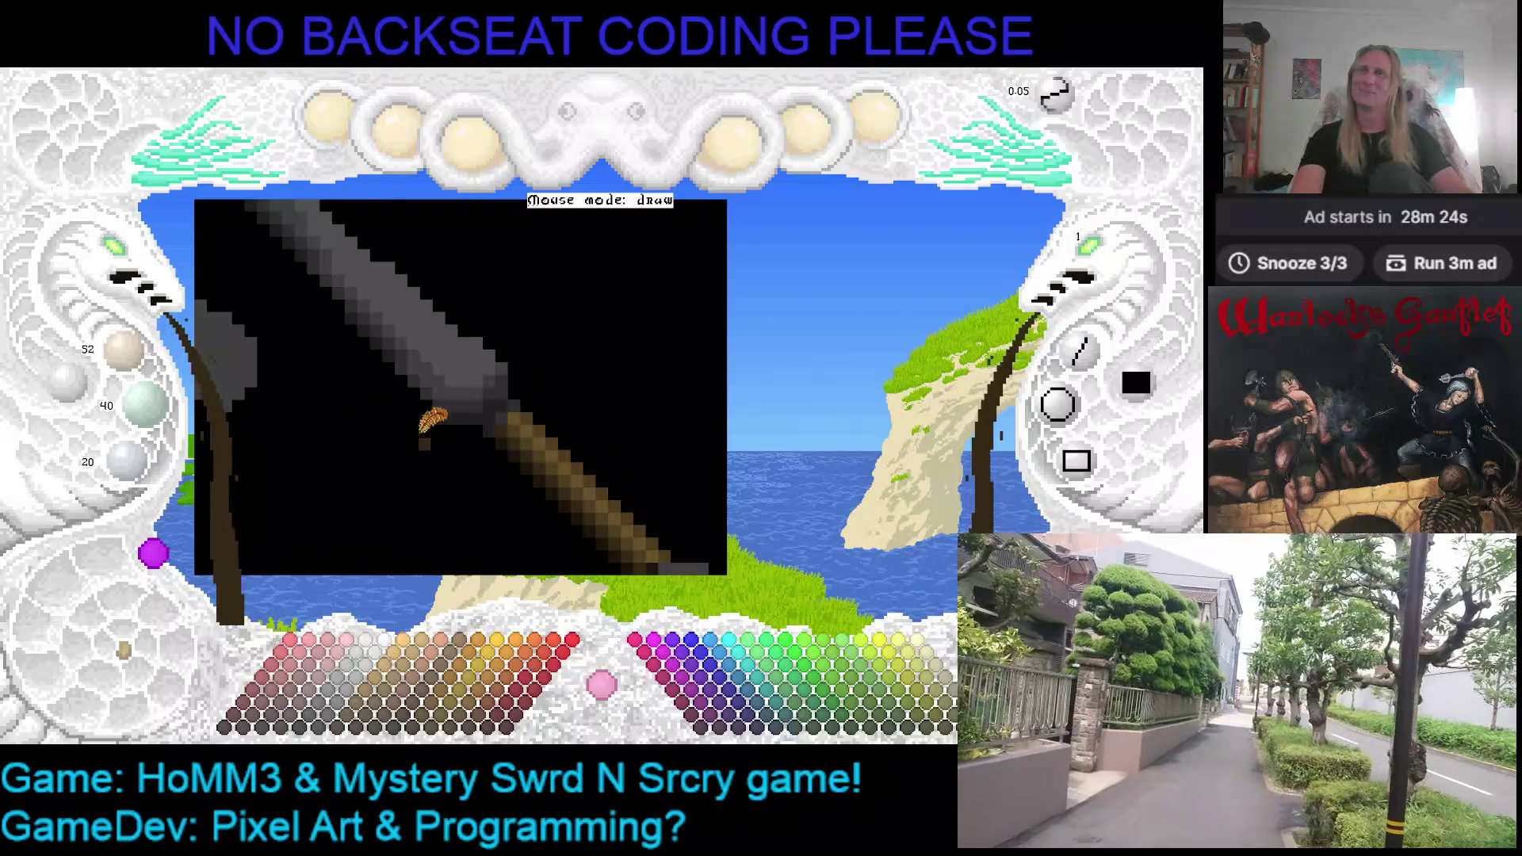
pyautogui.scroll(-1, 489, 363)
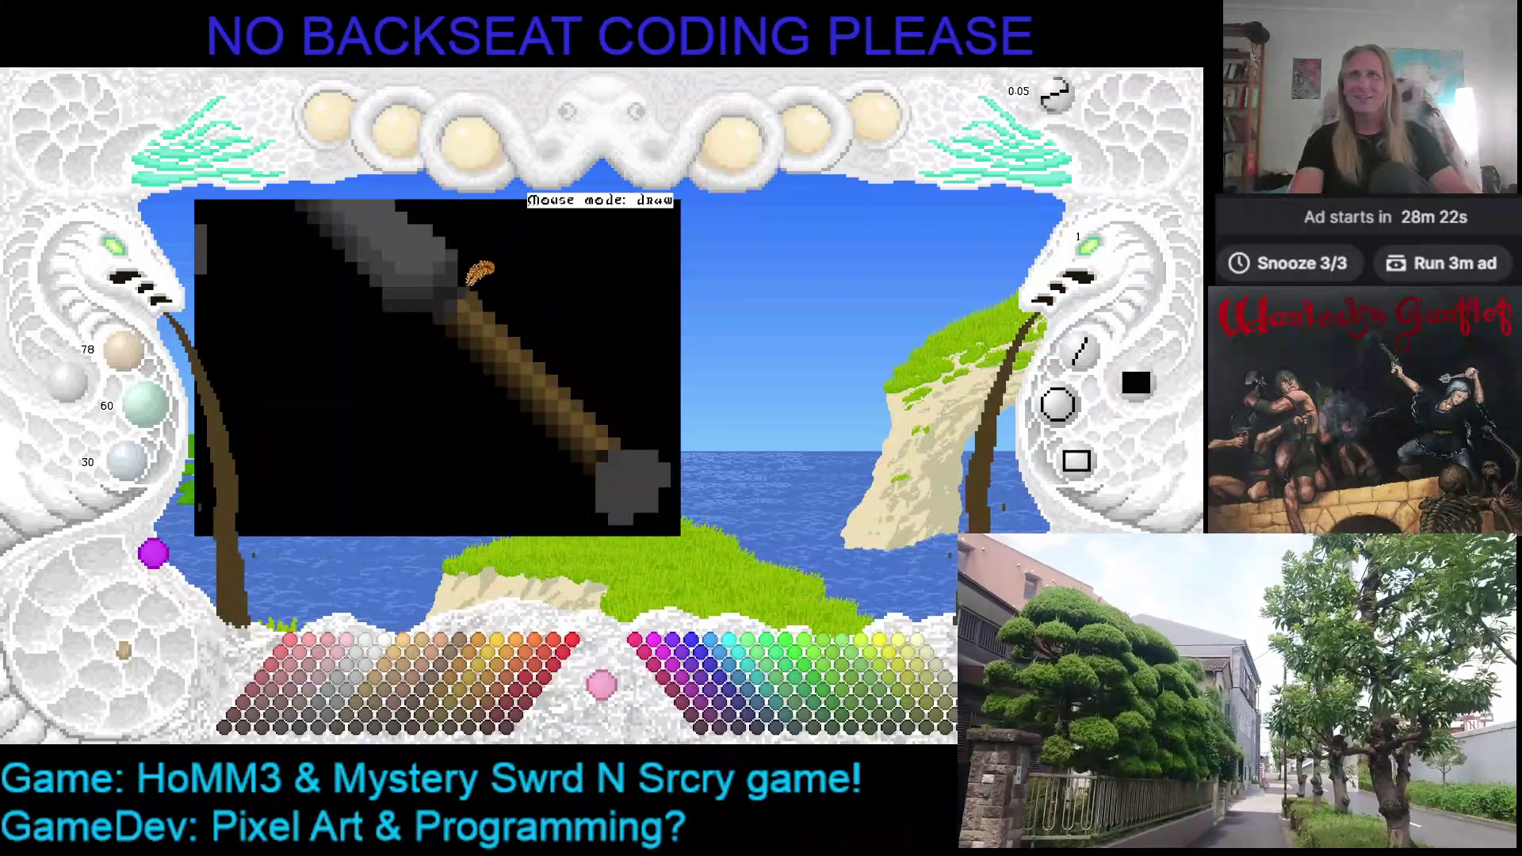
pyautogui.scroll(1, 467, 288)
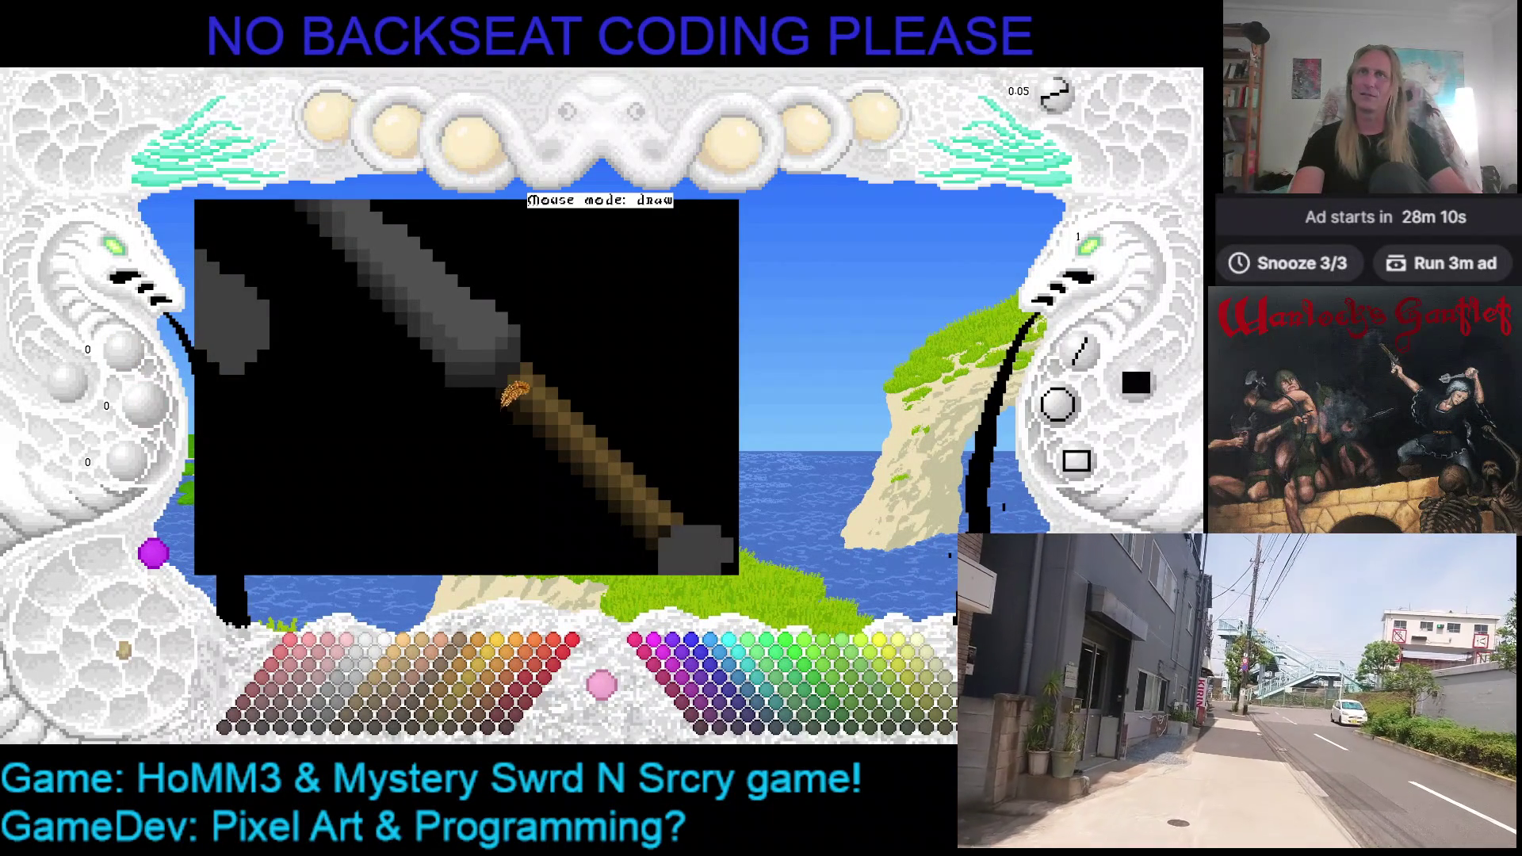
pyautogui.scroll(-1, 672, 395)
pyautogui.scroll(1, 618, 404)
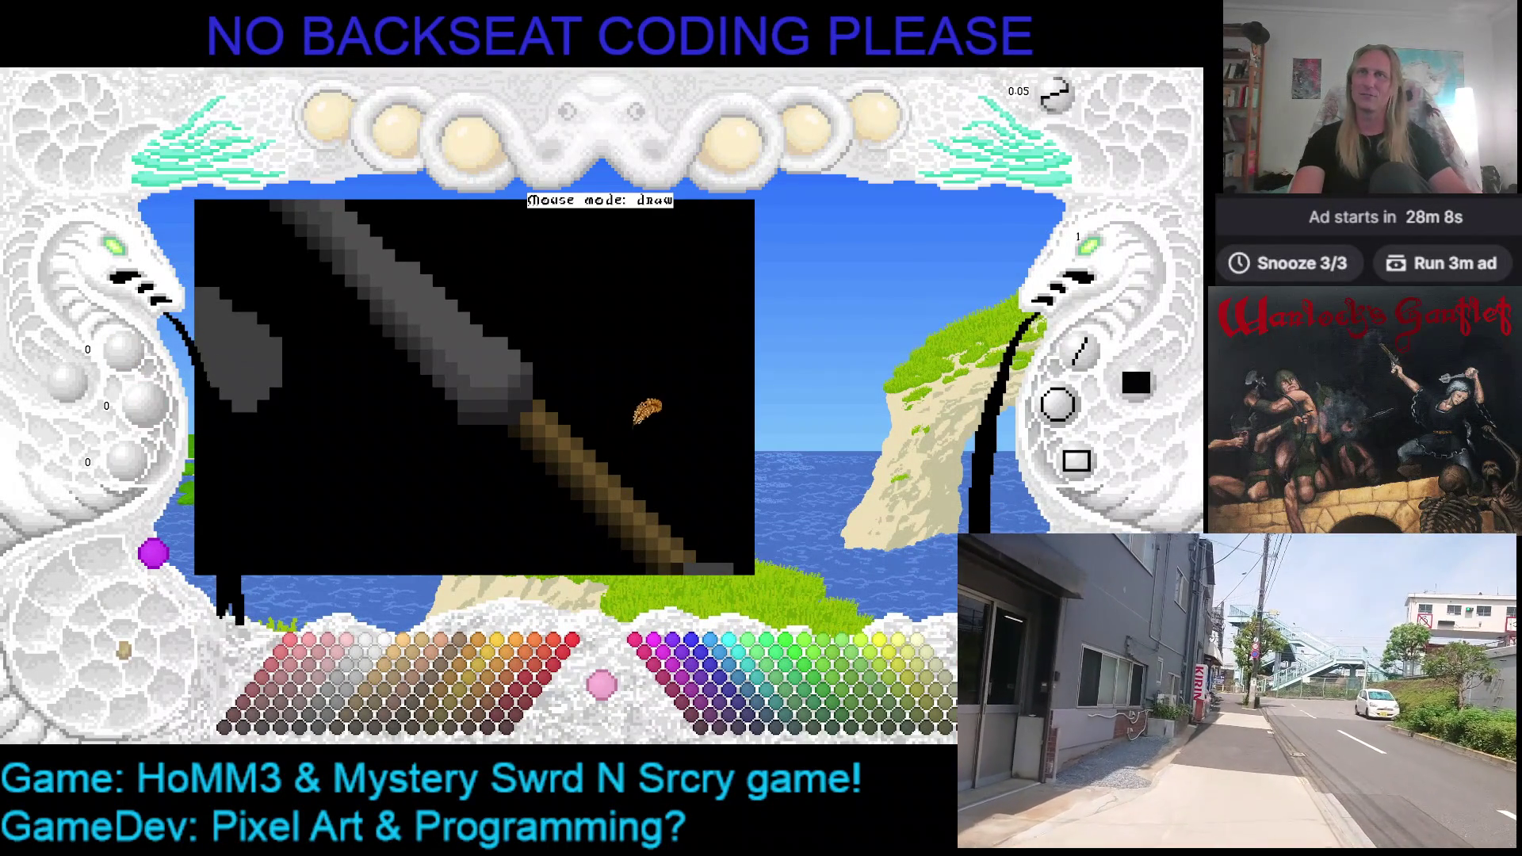
pyautogui.scroll(-3, 119, 256)
pyautogui.moveTo(264, 334)
pyautogui.mouseDown()
pyautogui.moveTo(314, 357)
pyautogui.moveTo(435, 363)
pyautogui.mouseUp()
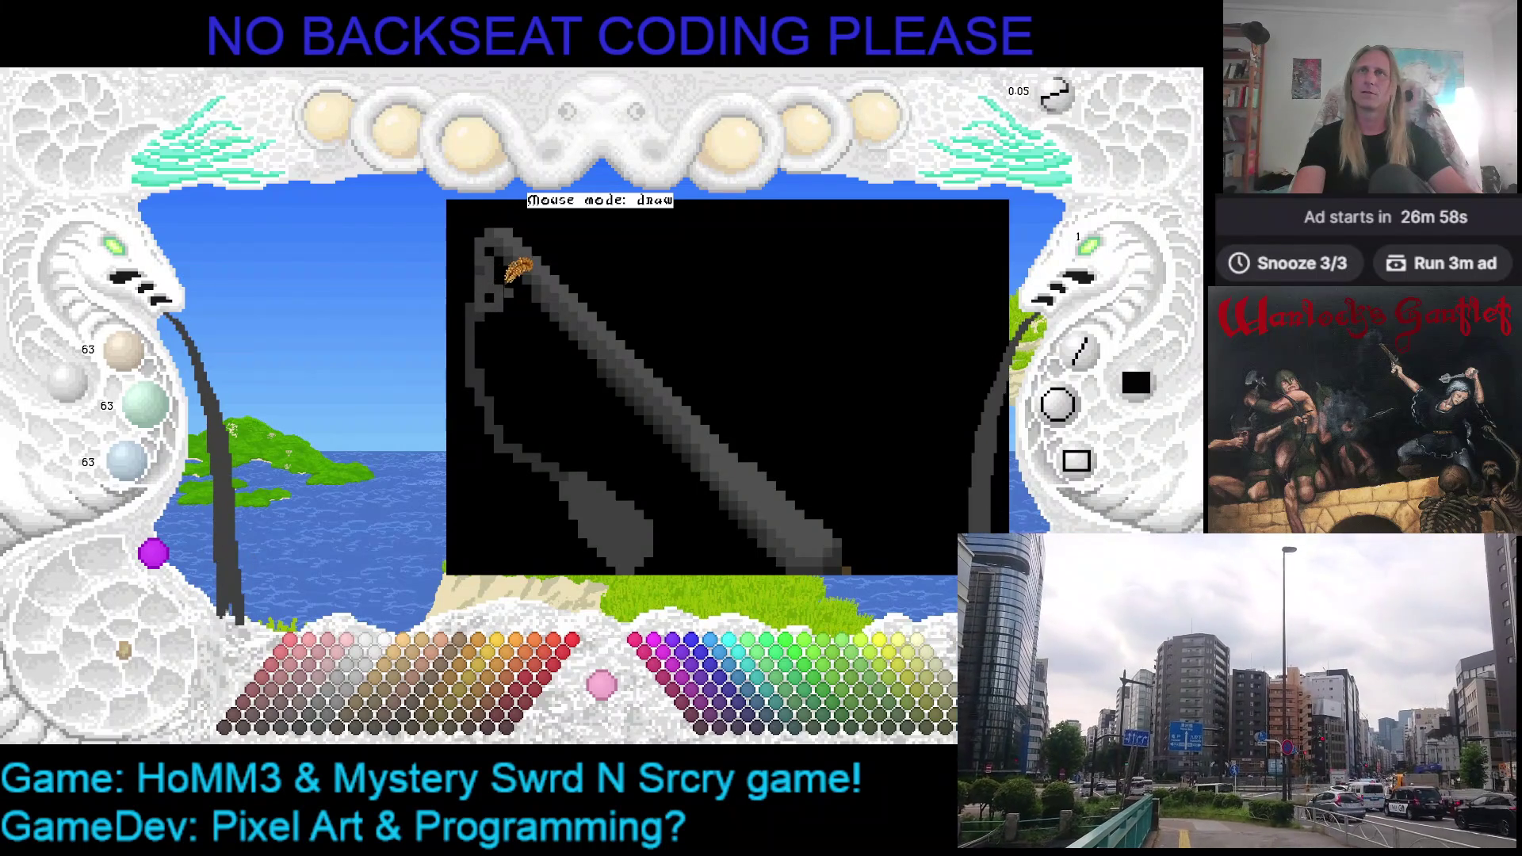
# Alternate between chain grey, darker shaft grey and background black to clean up the chain outline
pyautogui.rightClick(509, 259)
pyautogui.rightClick(508, 277)
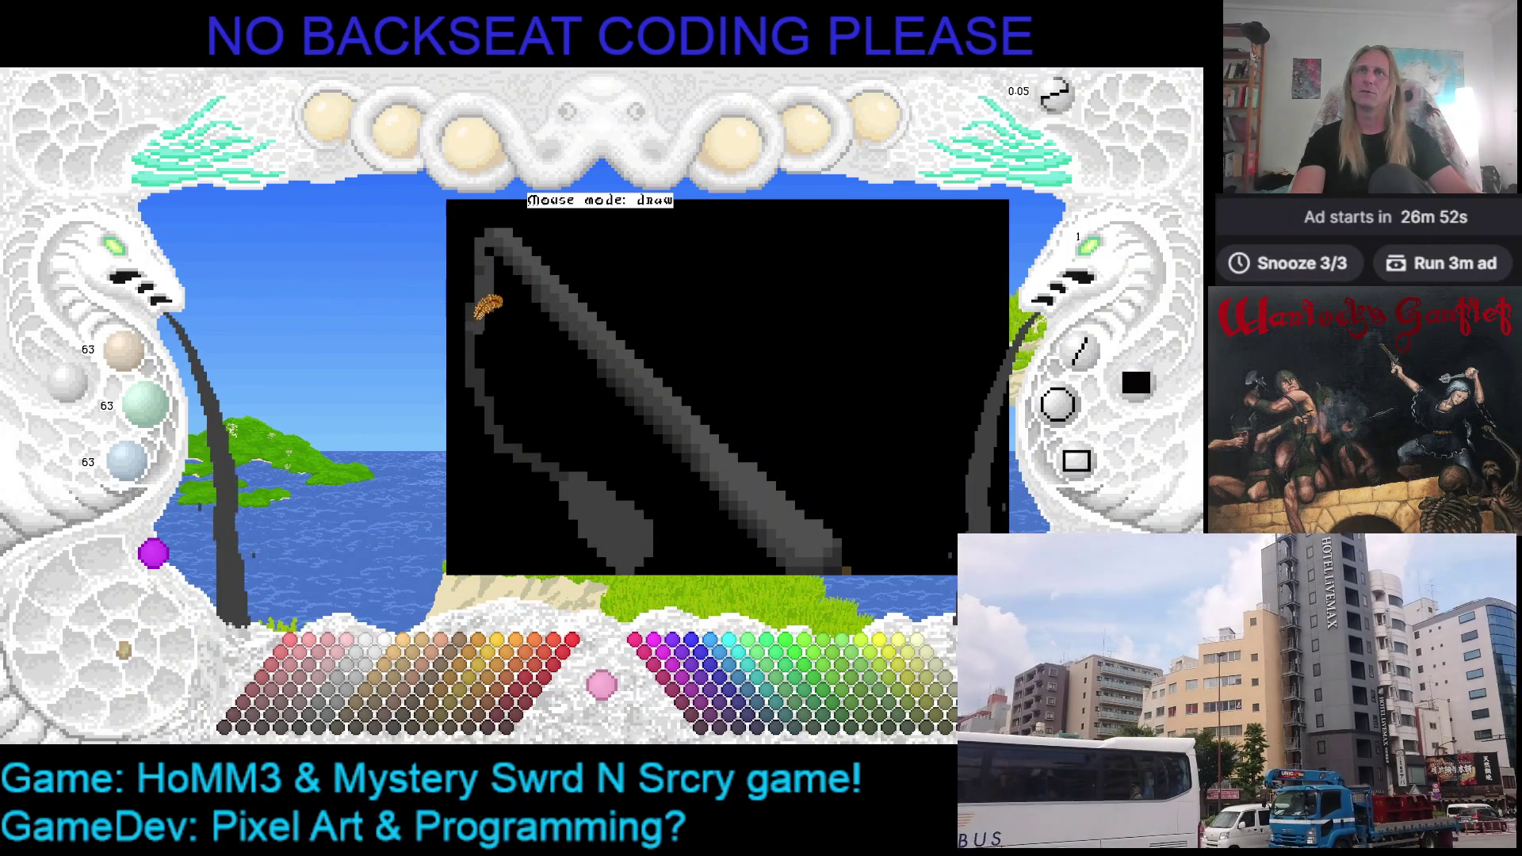
pyautogui.rightClick(491, 251)
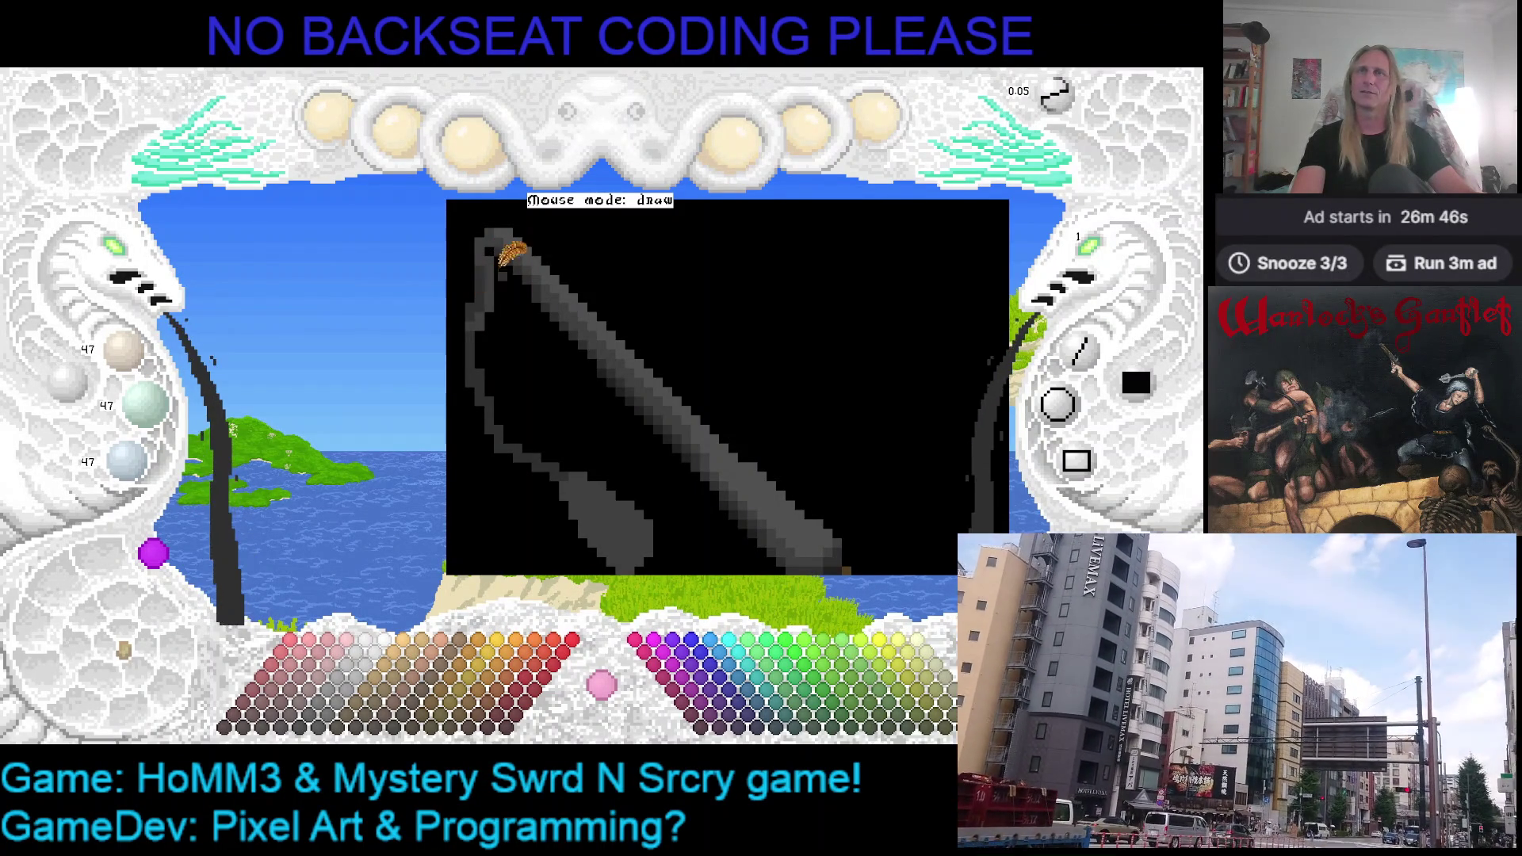
pyautogui.rightClick(497, 245)
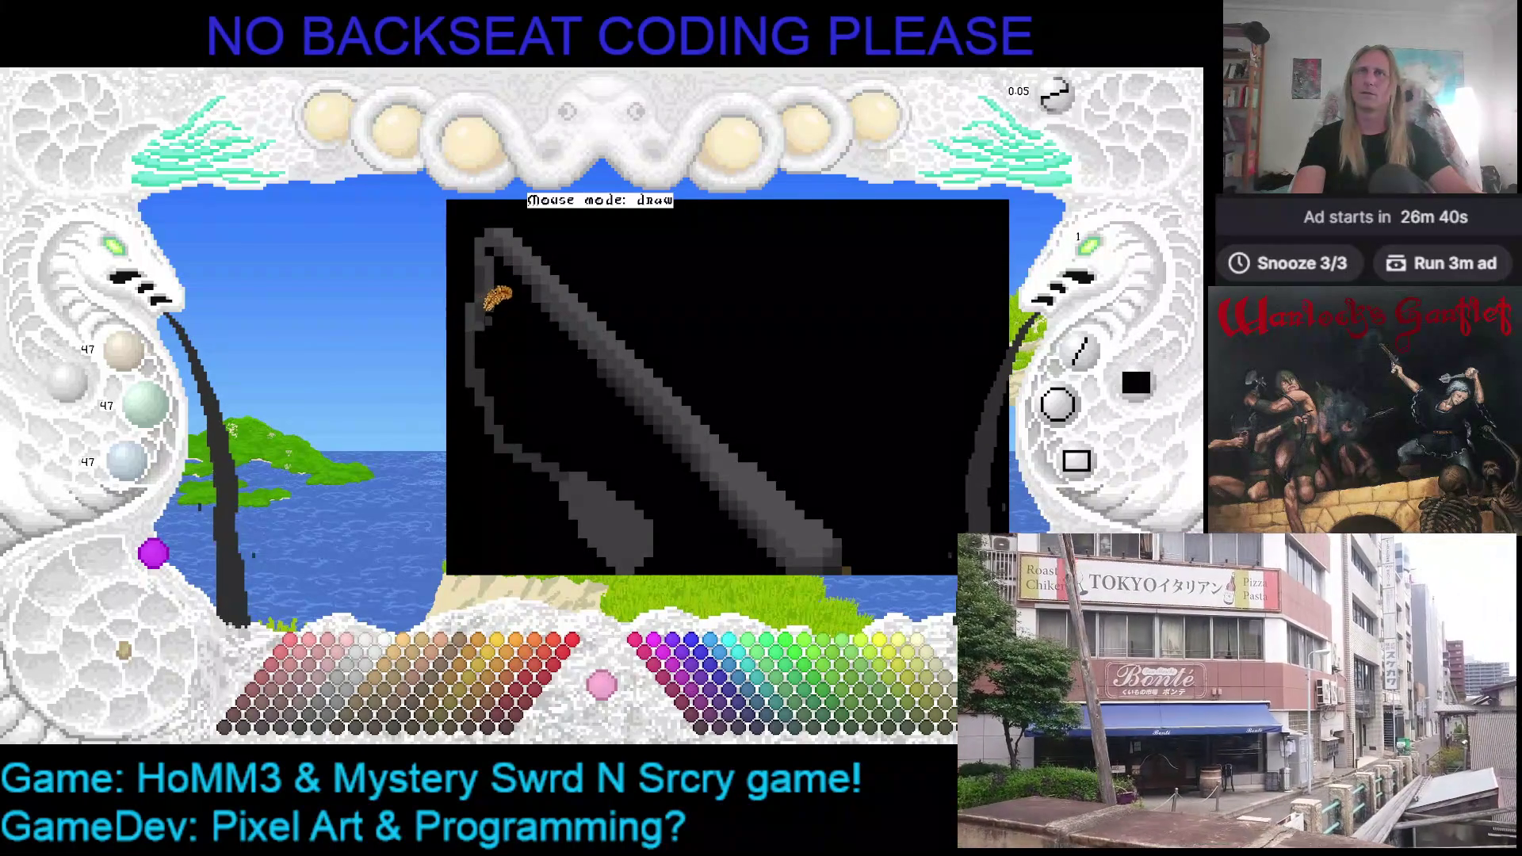
pyautogui.rightClick(483, 306)
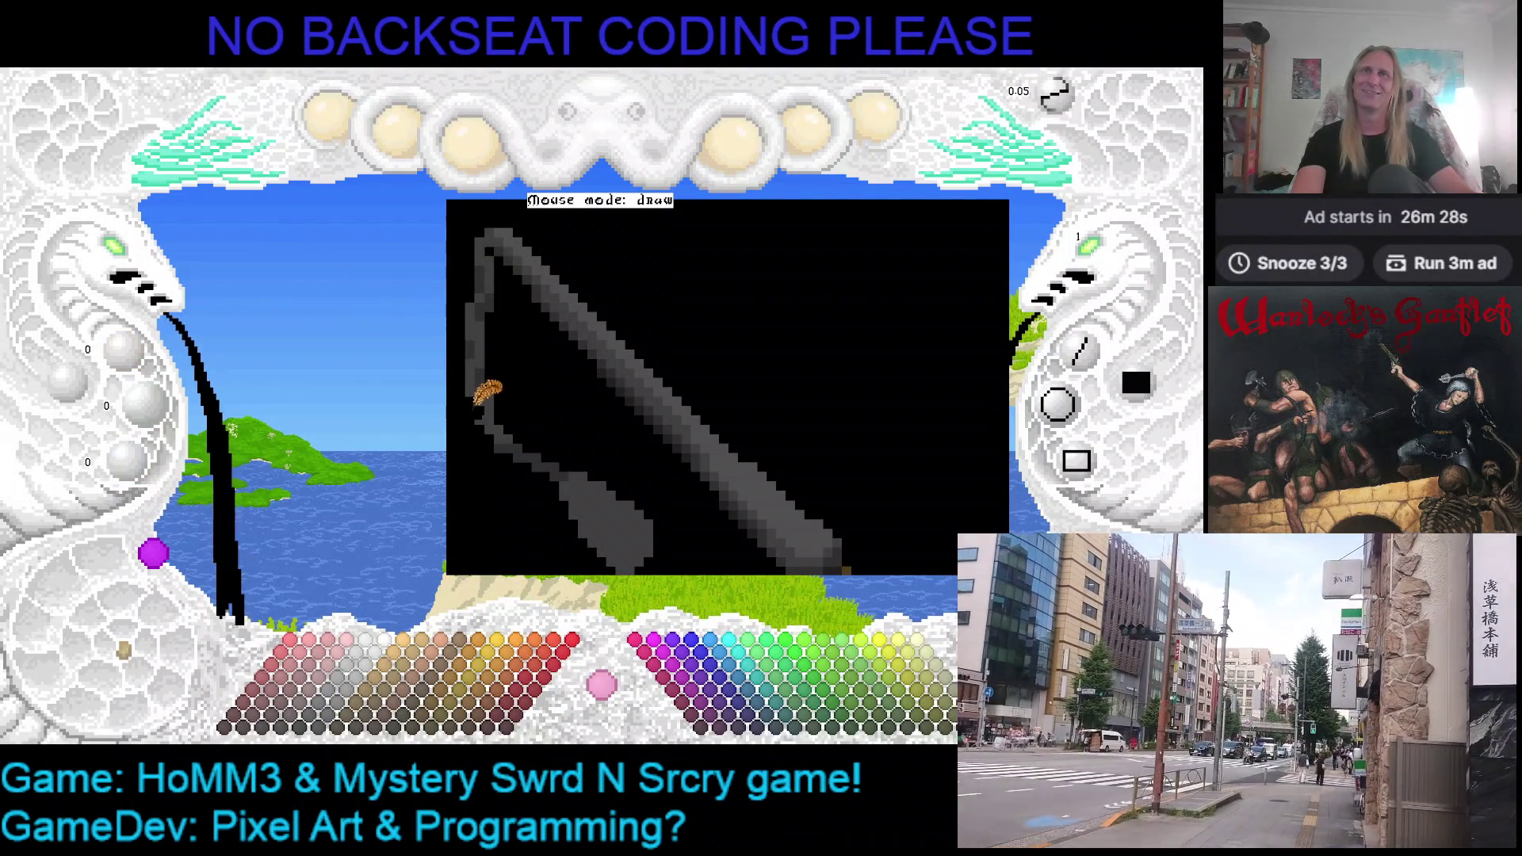
pyautogui.rightClick(505, 387)
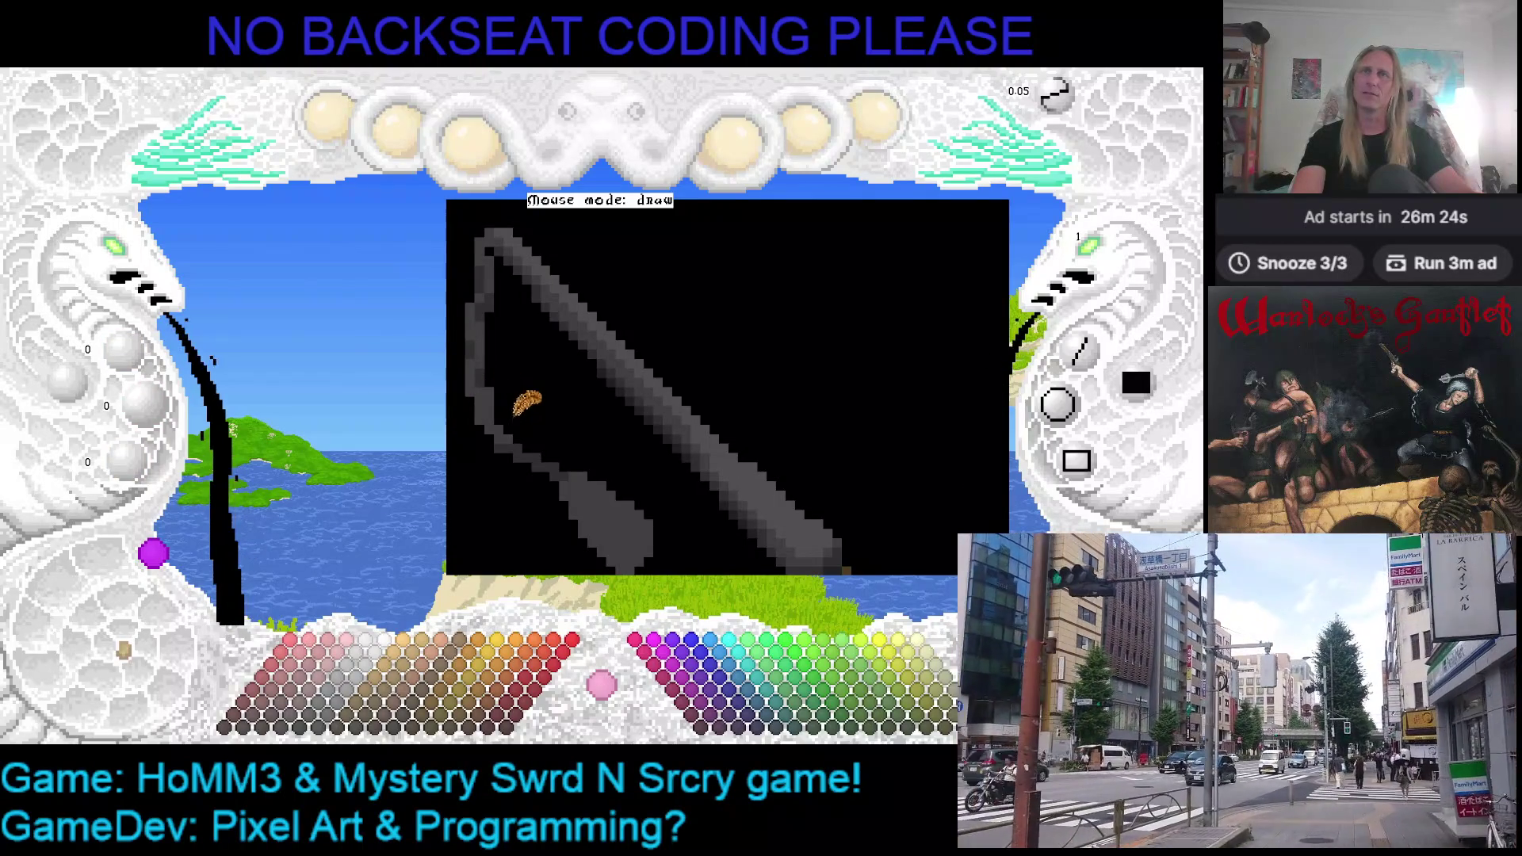
pyautogui.rightClick(493, 412)
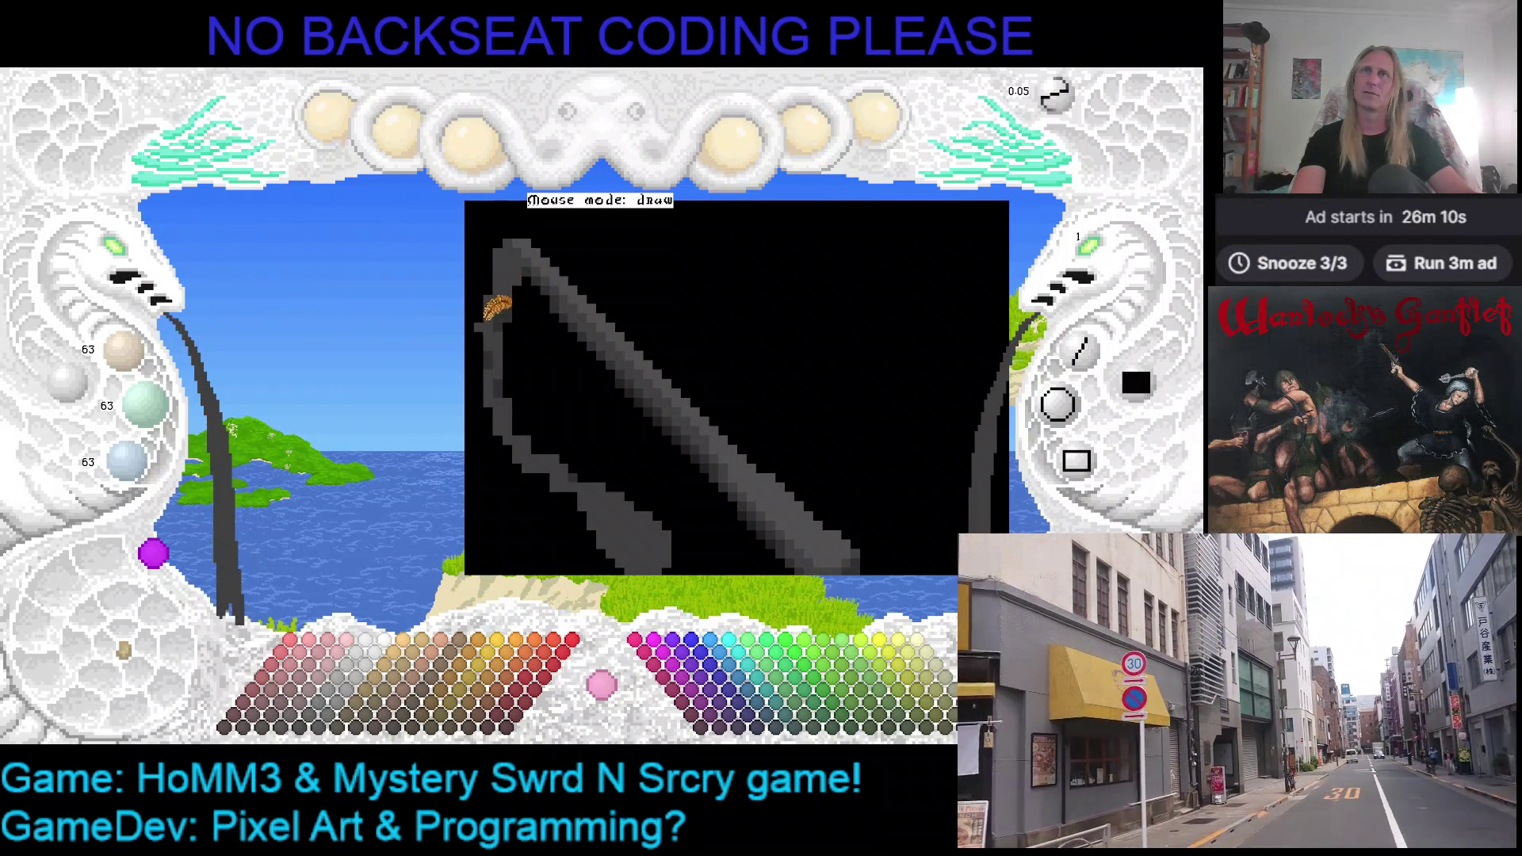
pyautogui.rightClick(538, 285)
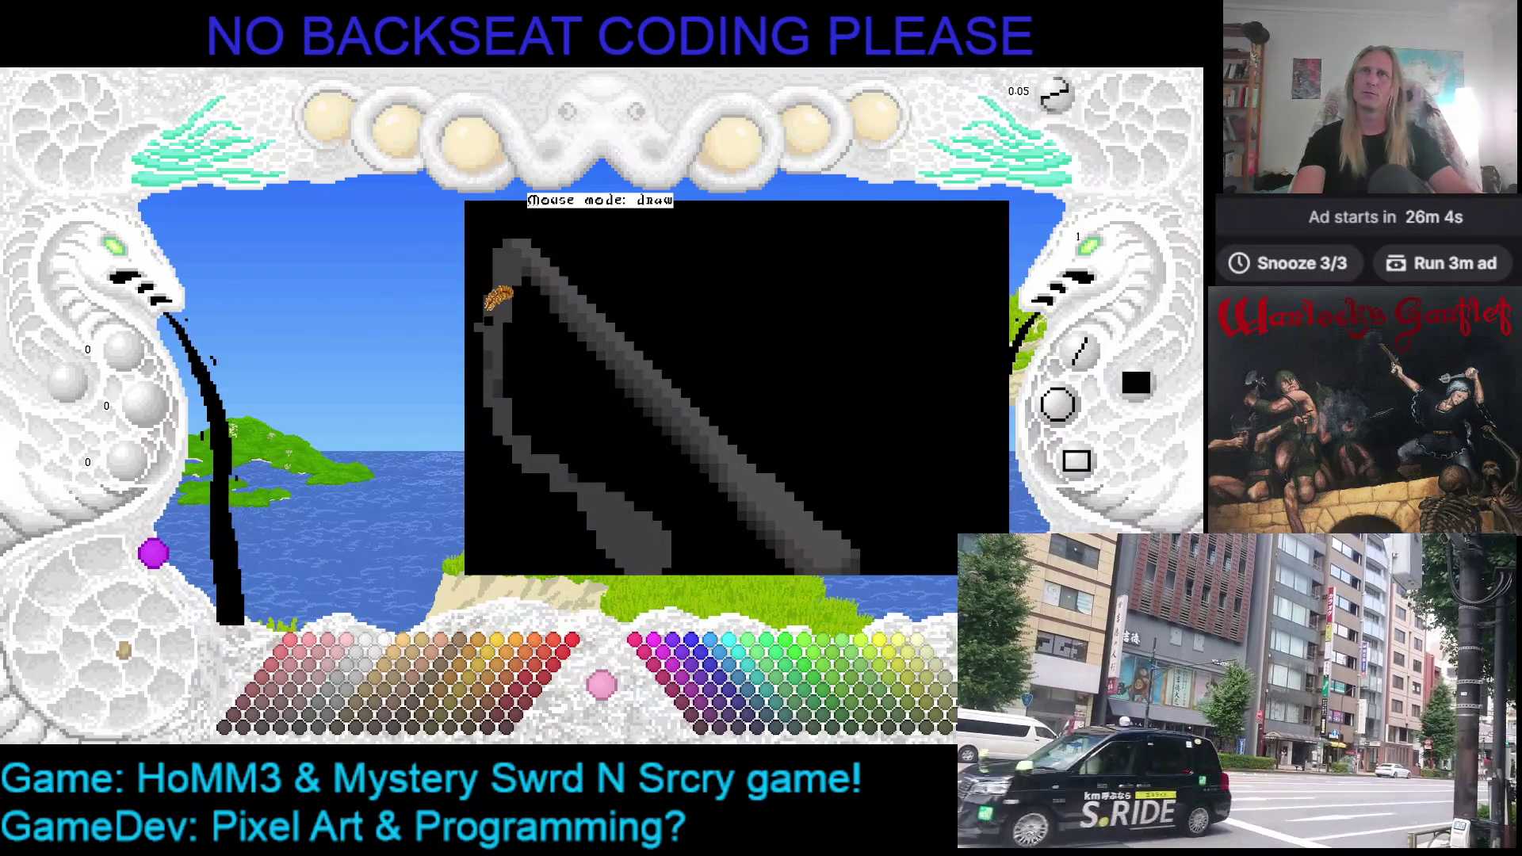
pyautogui.rightClick(495, 304)
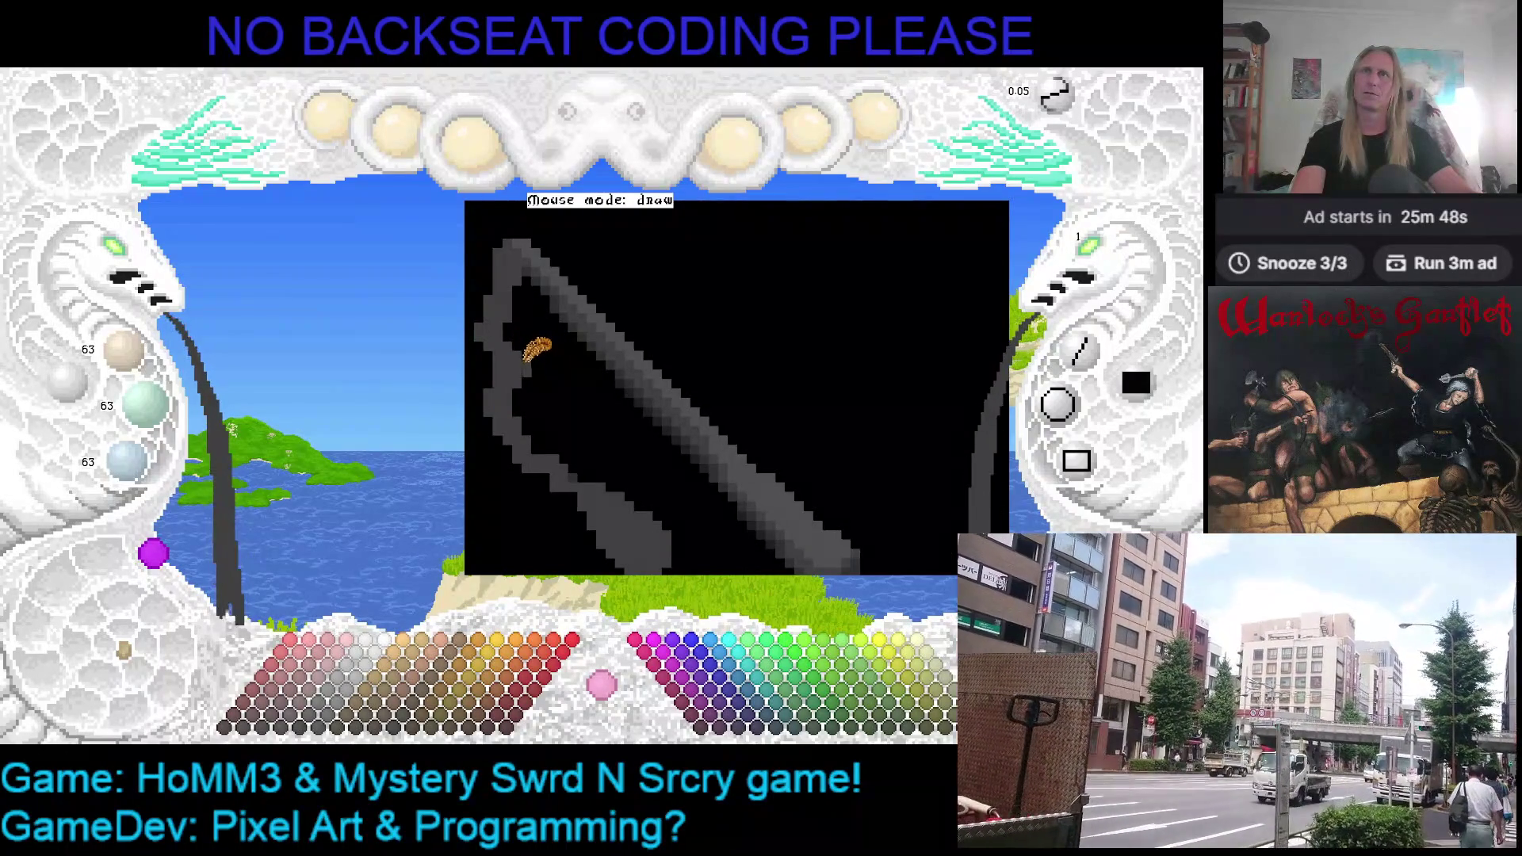
# Continue grey-and-black touch-ups down toward the hilt, then save the flail drawing
pyautogui.rightClick(507, 357)
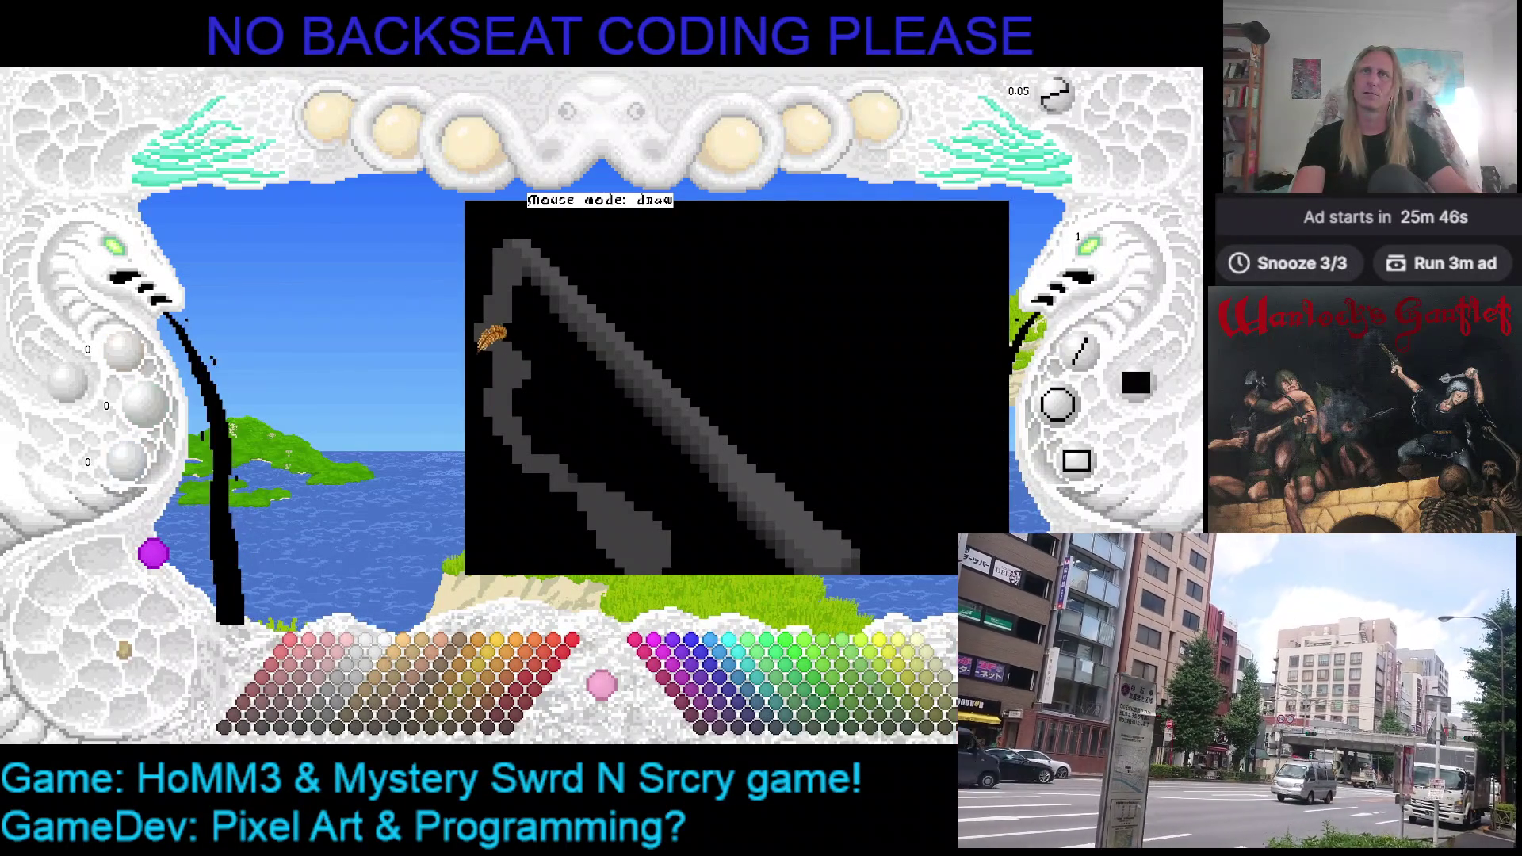
pyautogui.press('Up')
pyautogui.press('Up')
pyautogui.rightClick(525, 374)
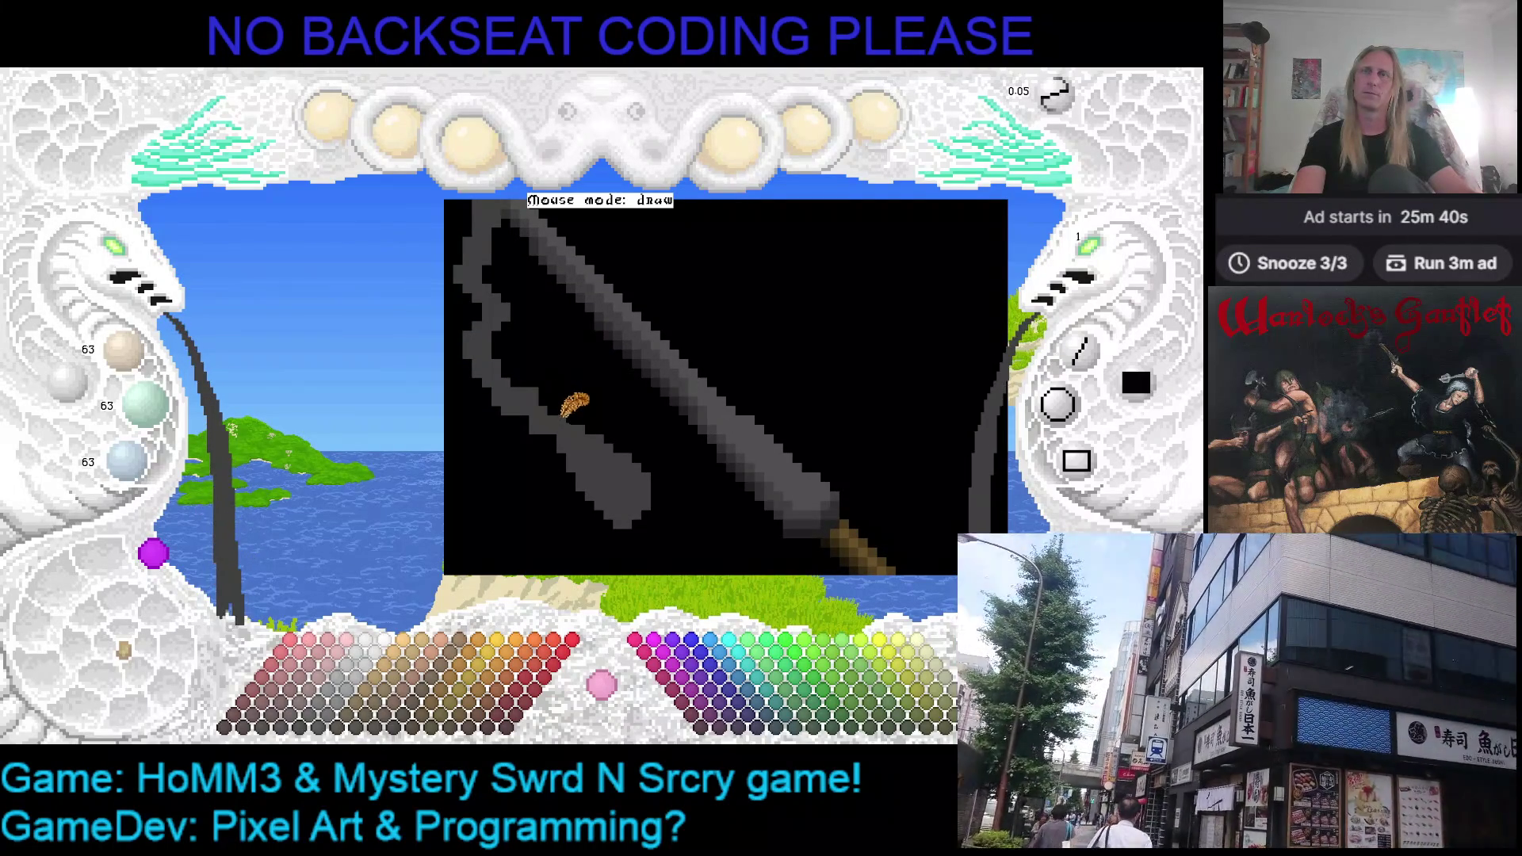
pyautogui.rightClick(511, 399)
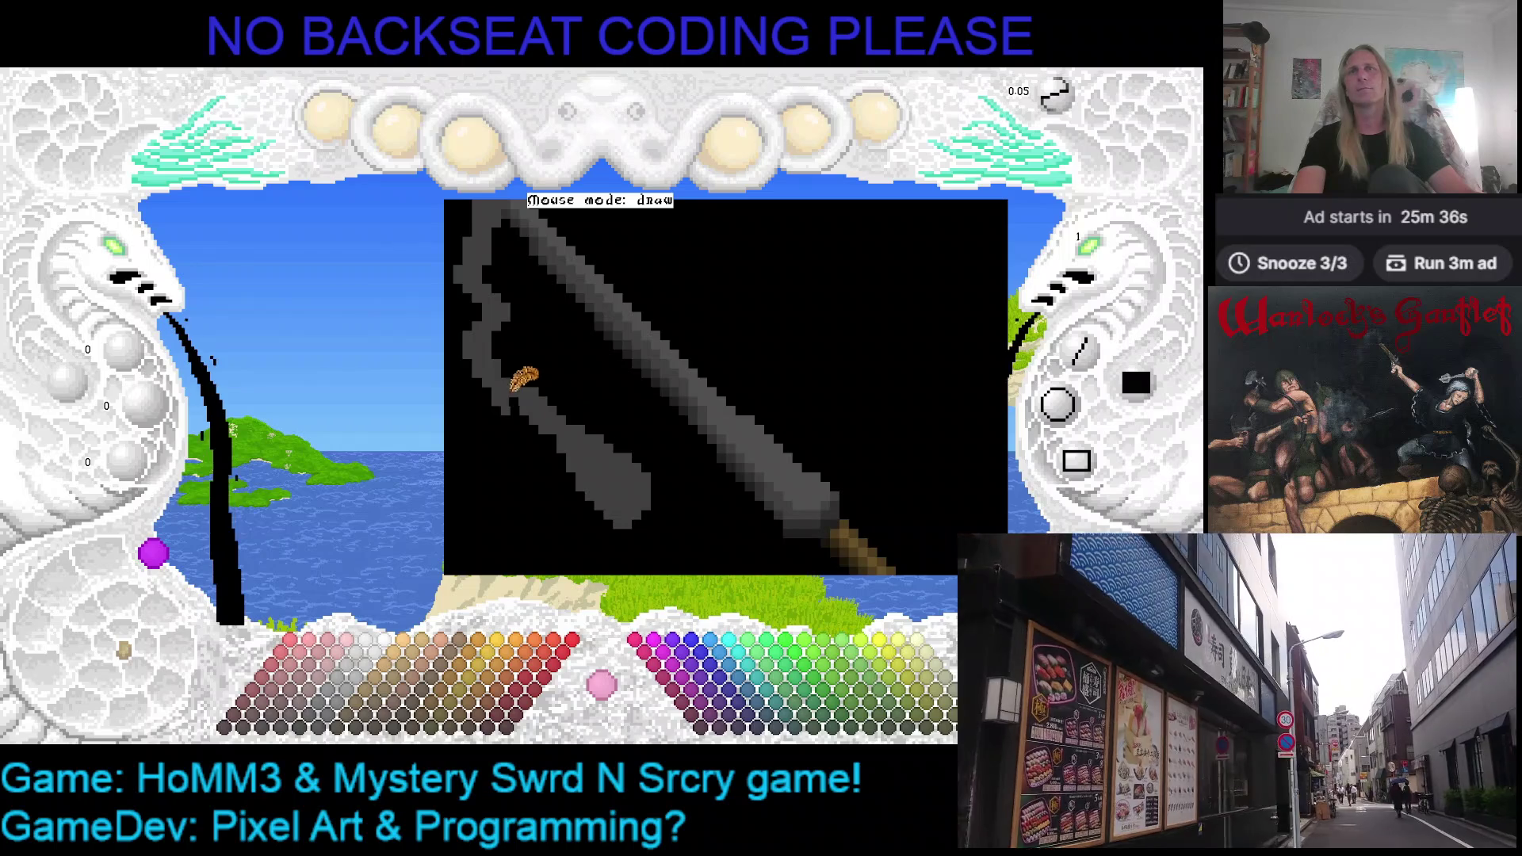
pyautogui.rightClick(511, 371)
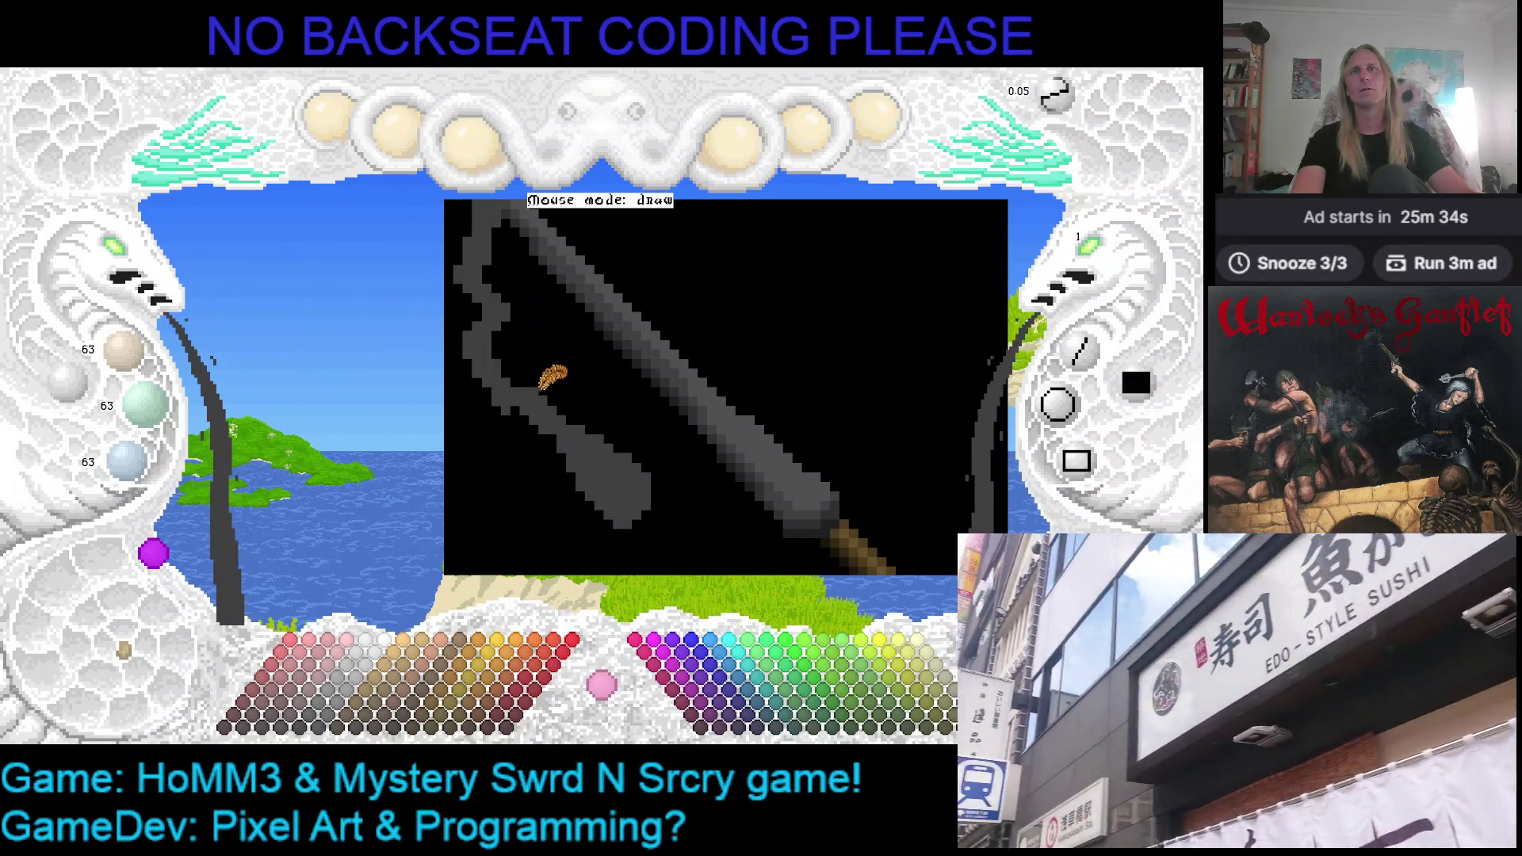
pyautogui.rightClick(510, 393)
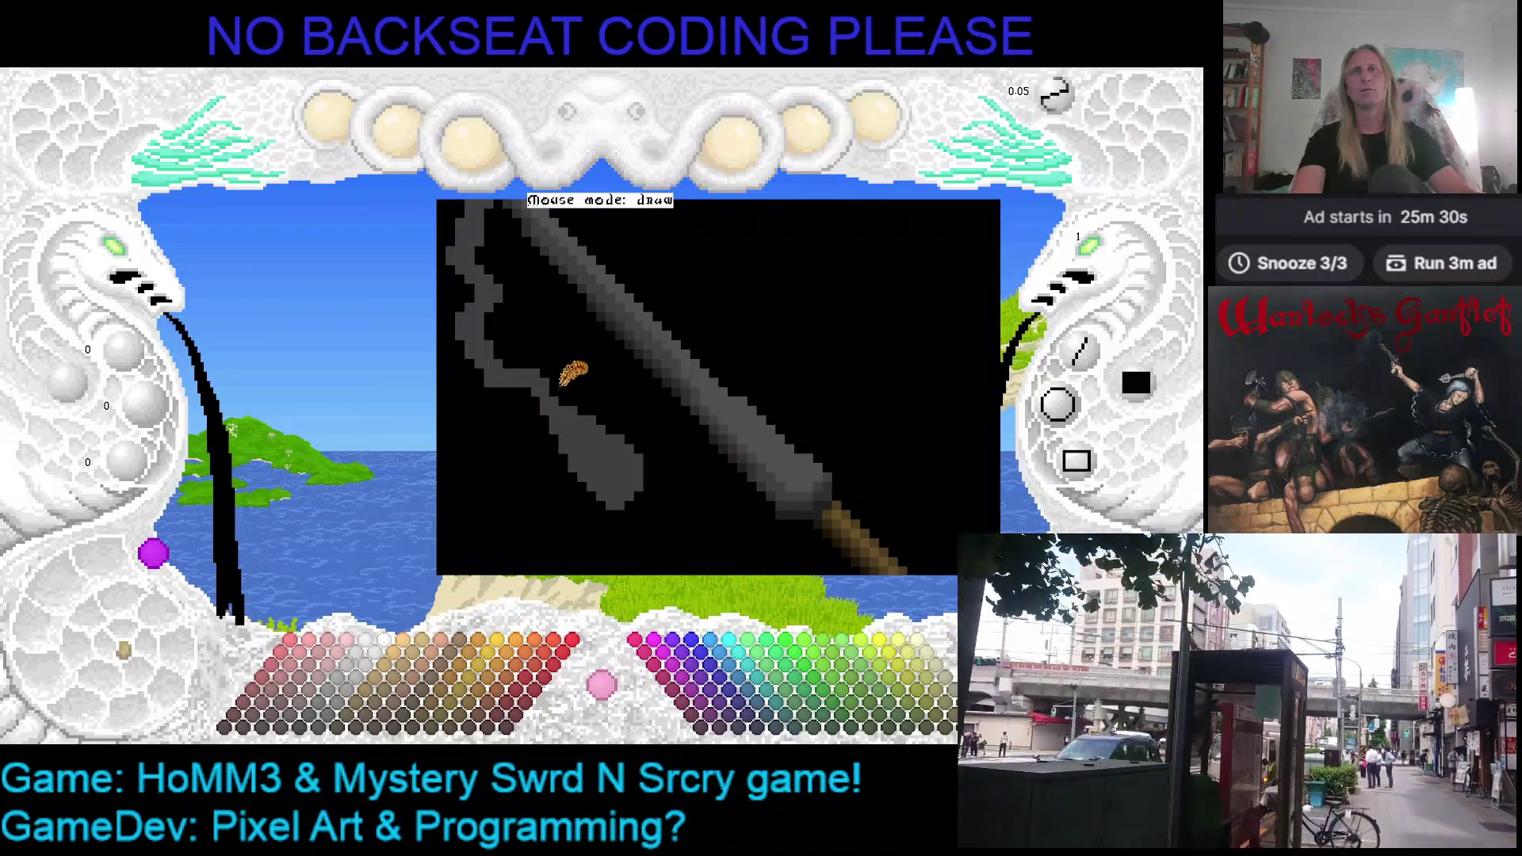
pyautogui.rightClick(559, 363)
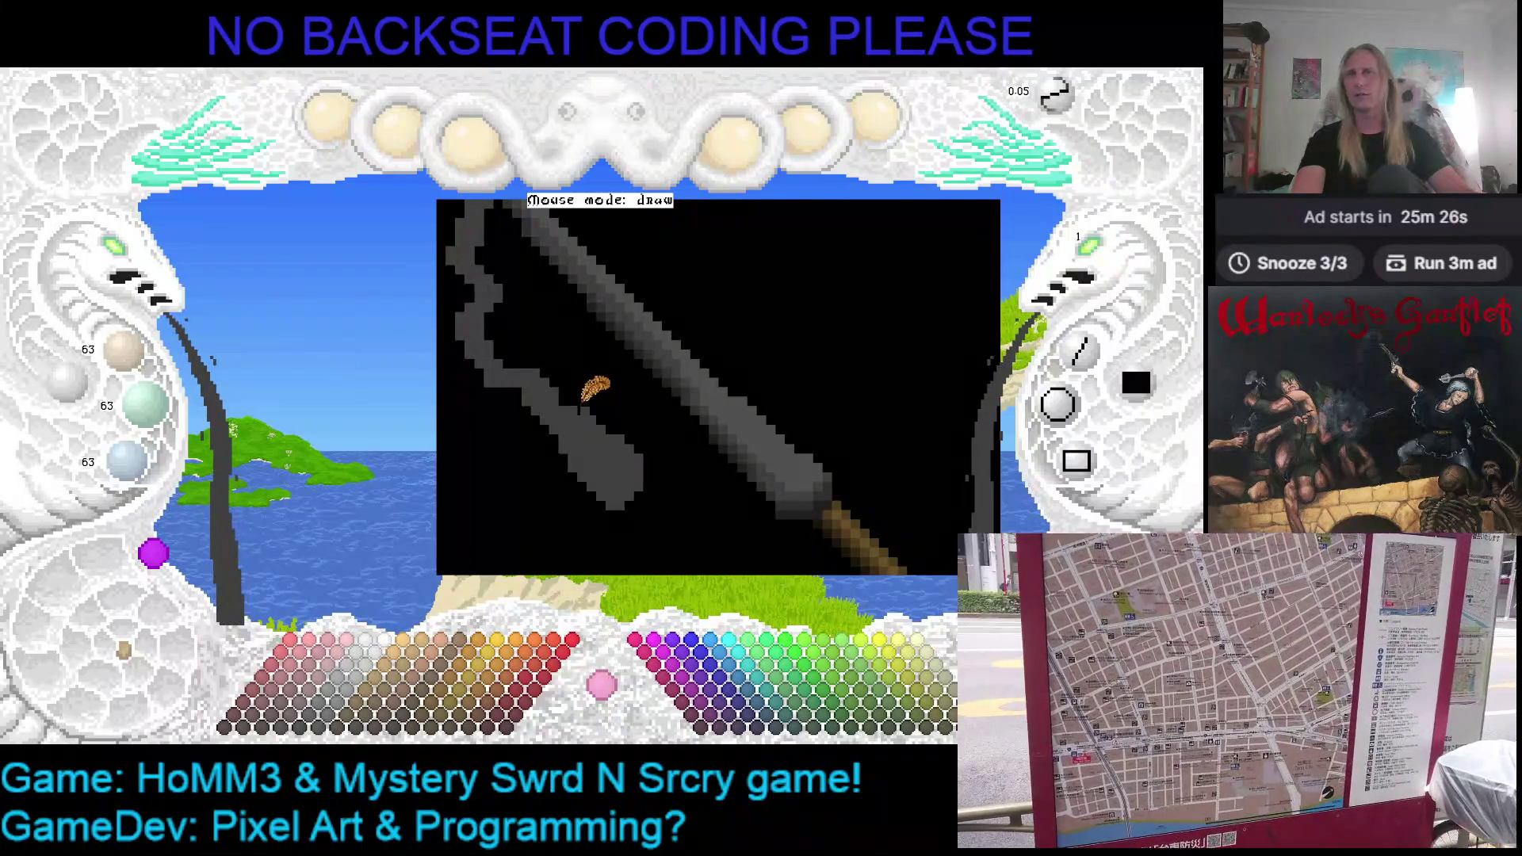
pyautogui.rightClick(602, 381)
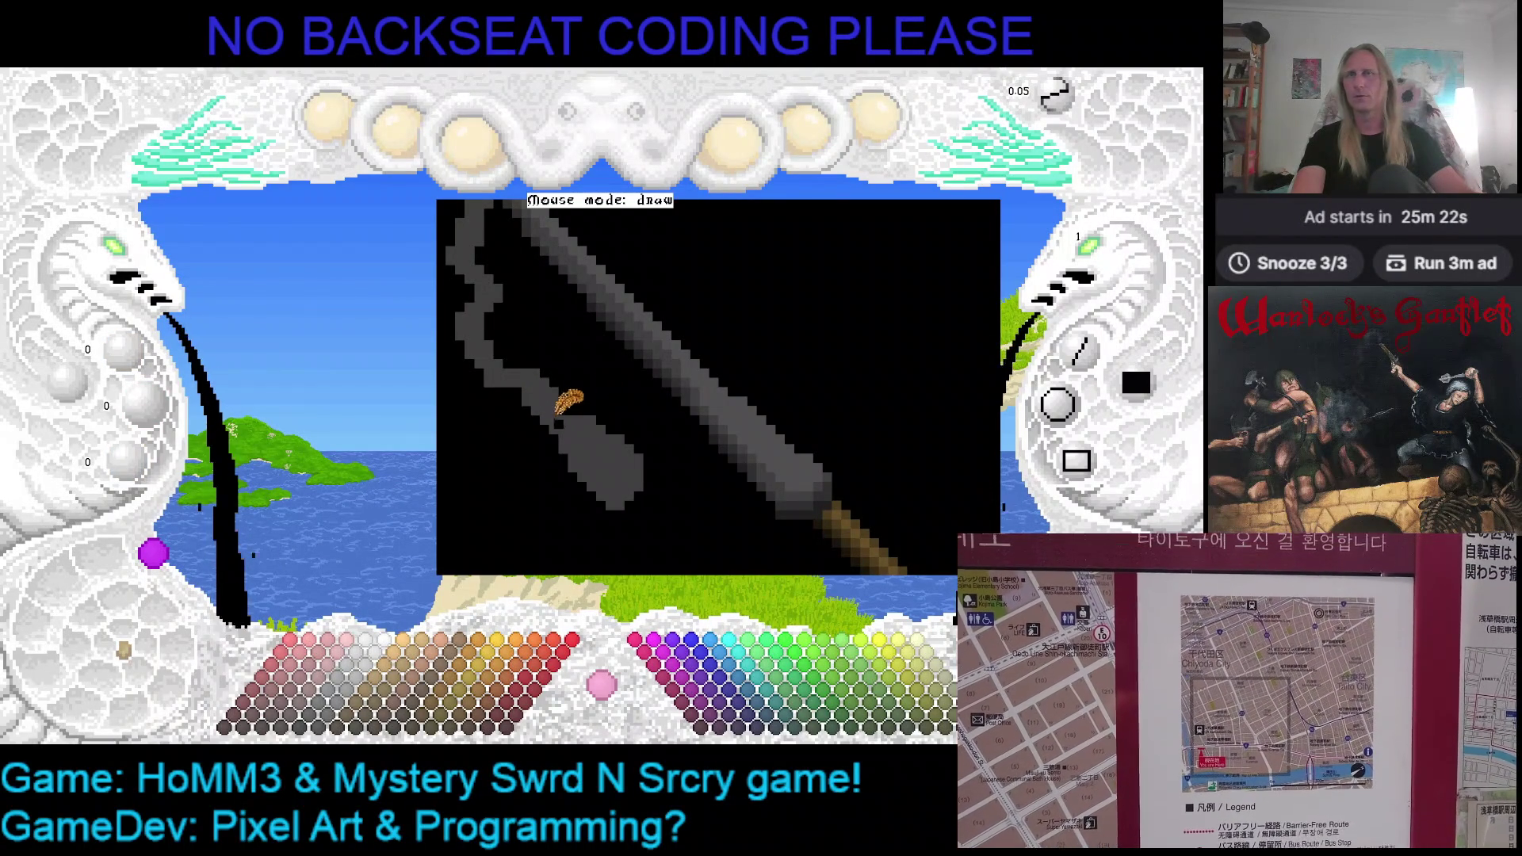
pyautogui.rightClick(557, 408)
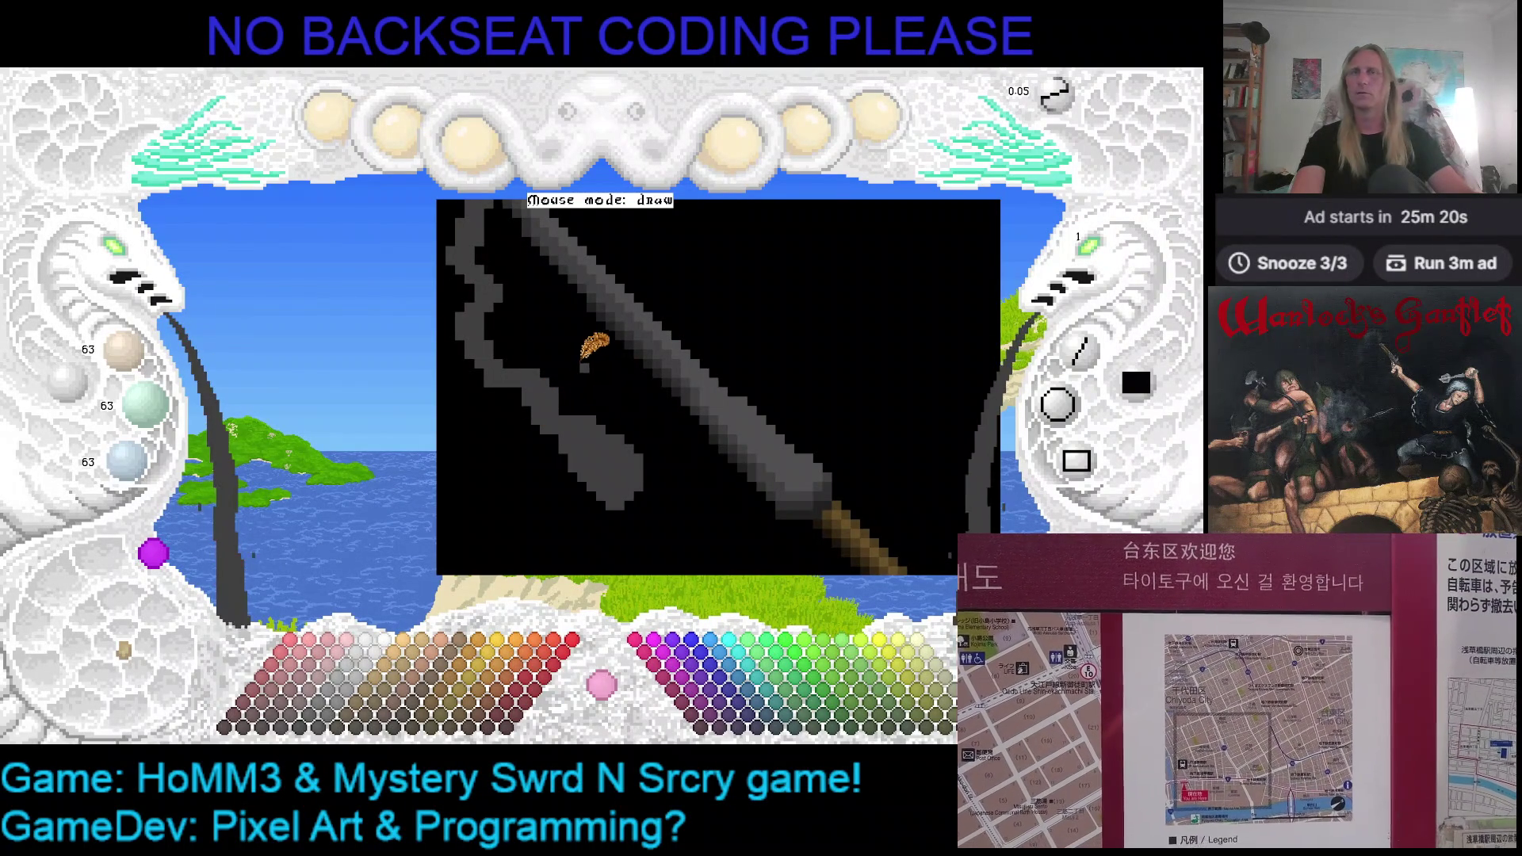
pyautogui.hotkey('ctrl', 's')
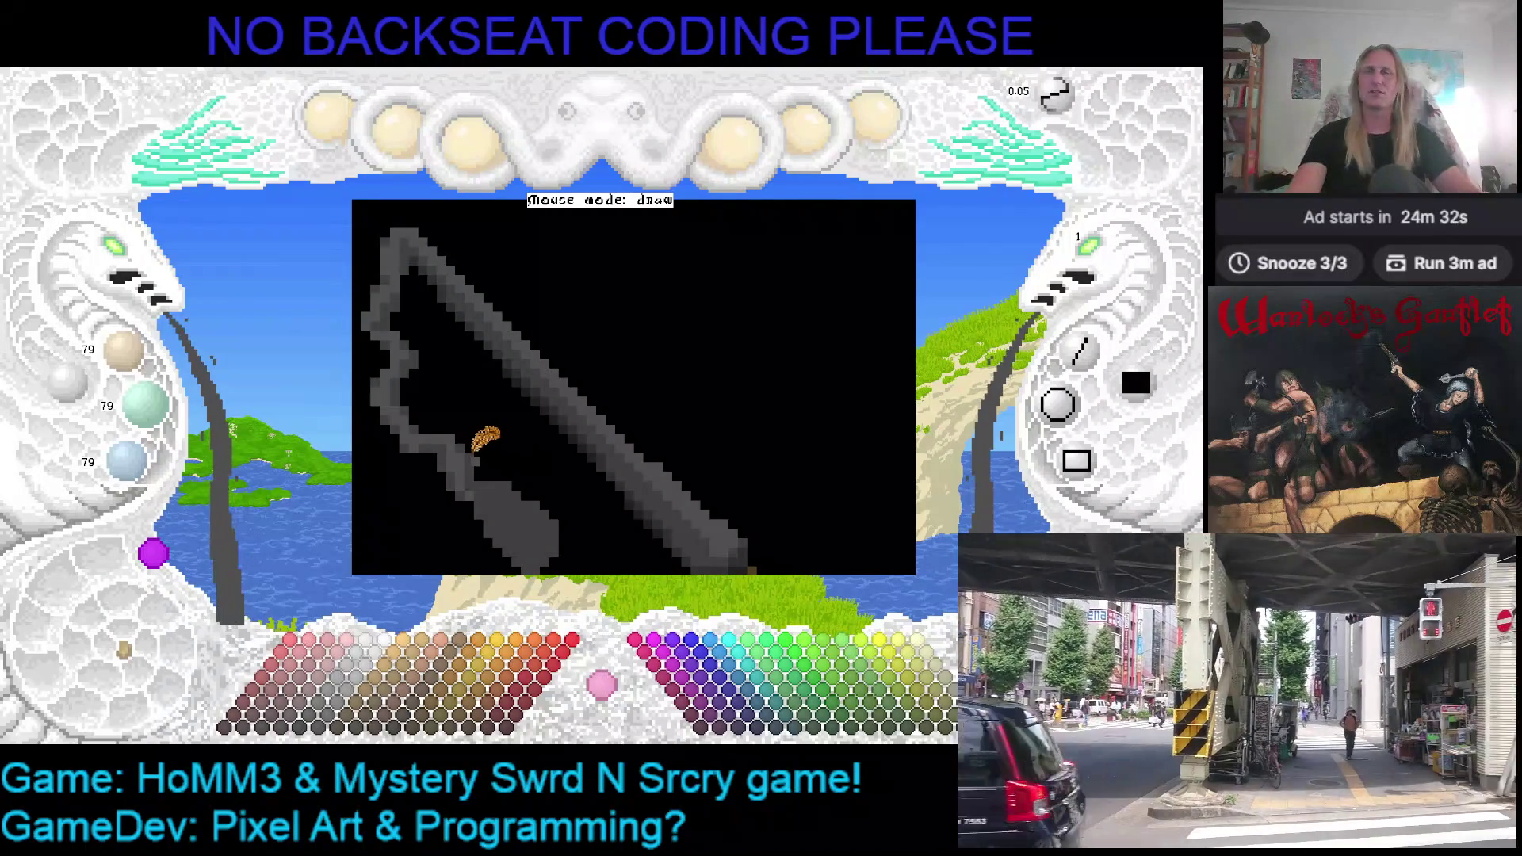
pyautogui.scroll(-1, 487, 436)
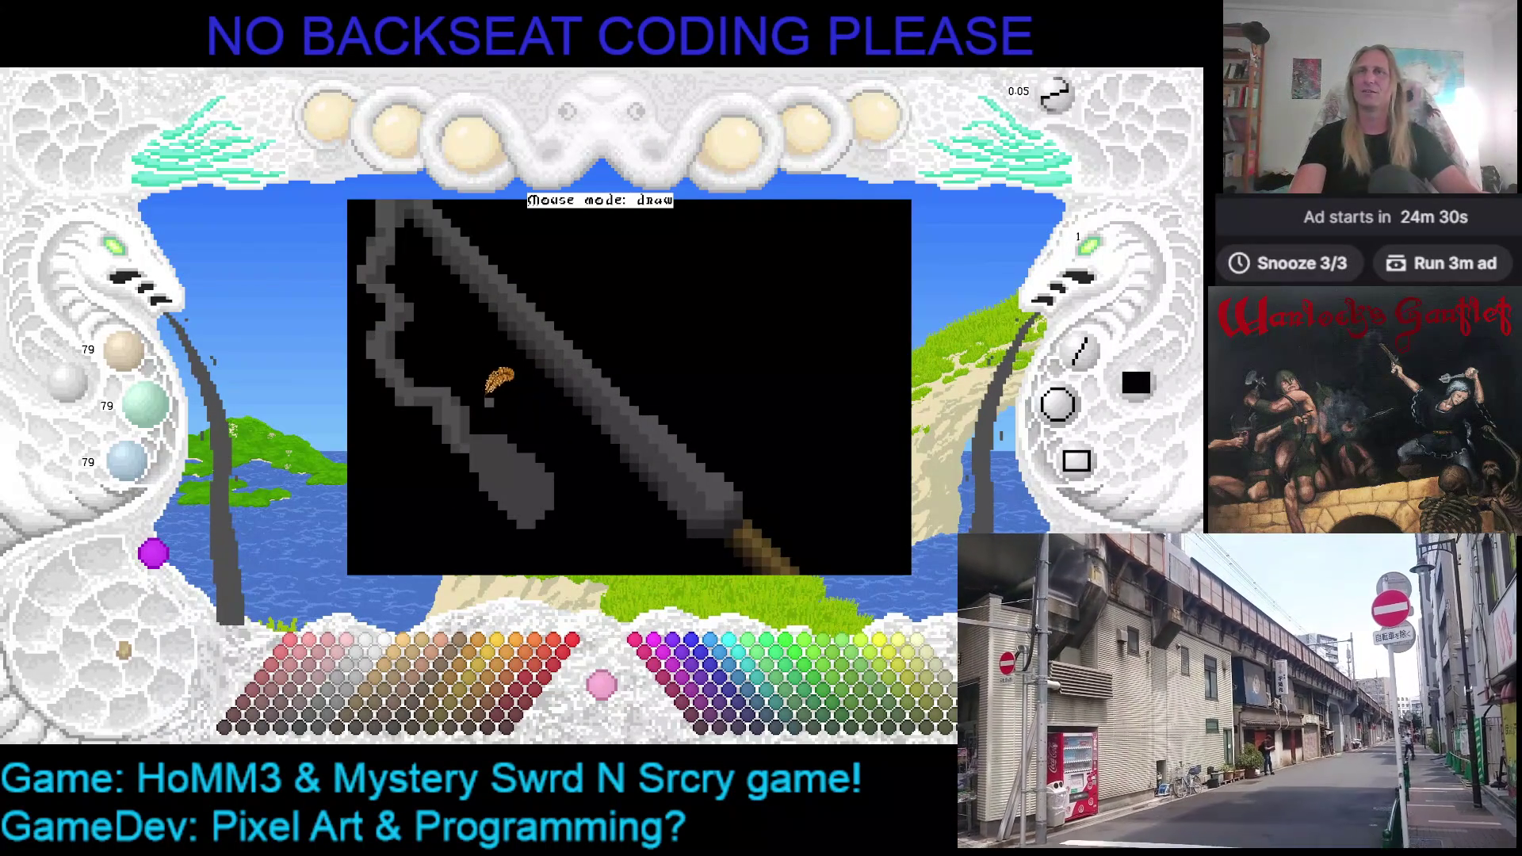
pyautogui.hscroll(-2, 494, 377)
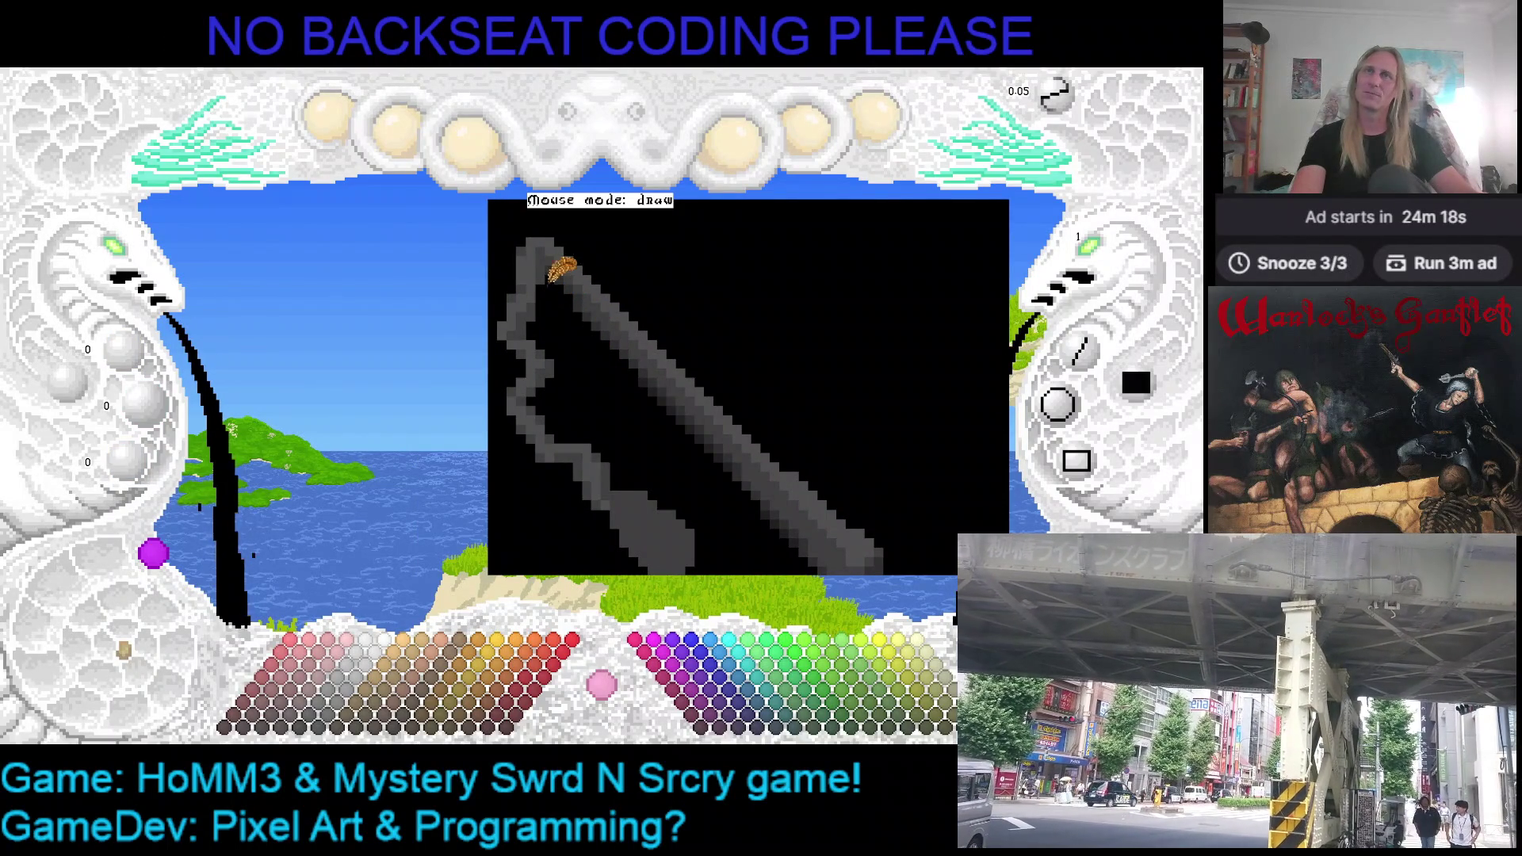
# Eyedrop shaft greys and palette swatches, settling on a mid grey for shading
pyautogui.rightClick(553, 264)
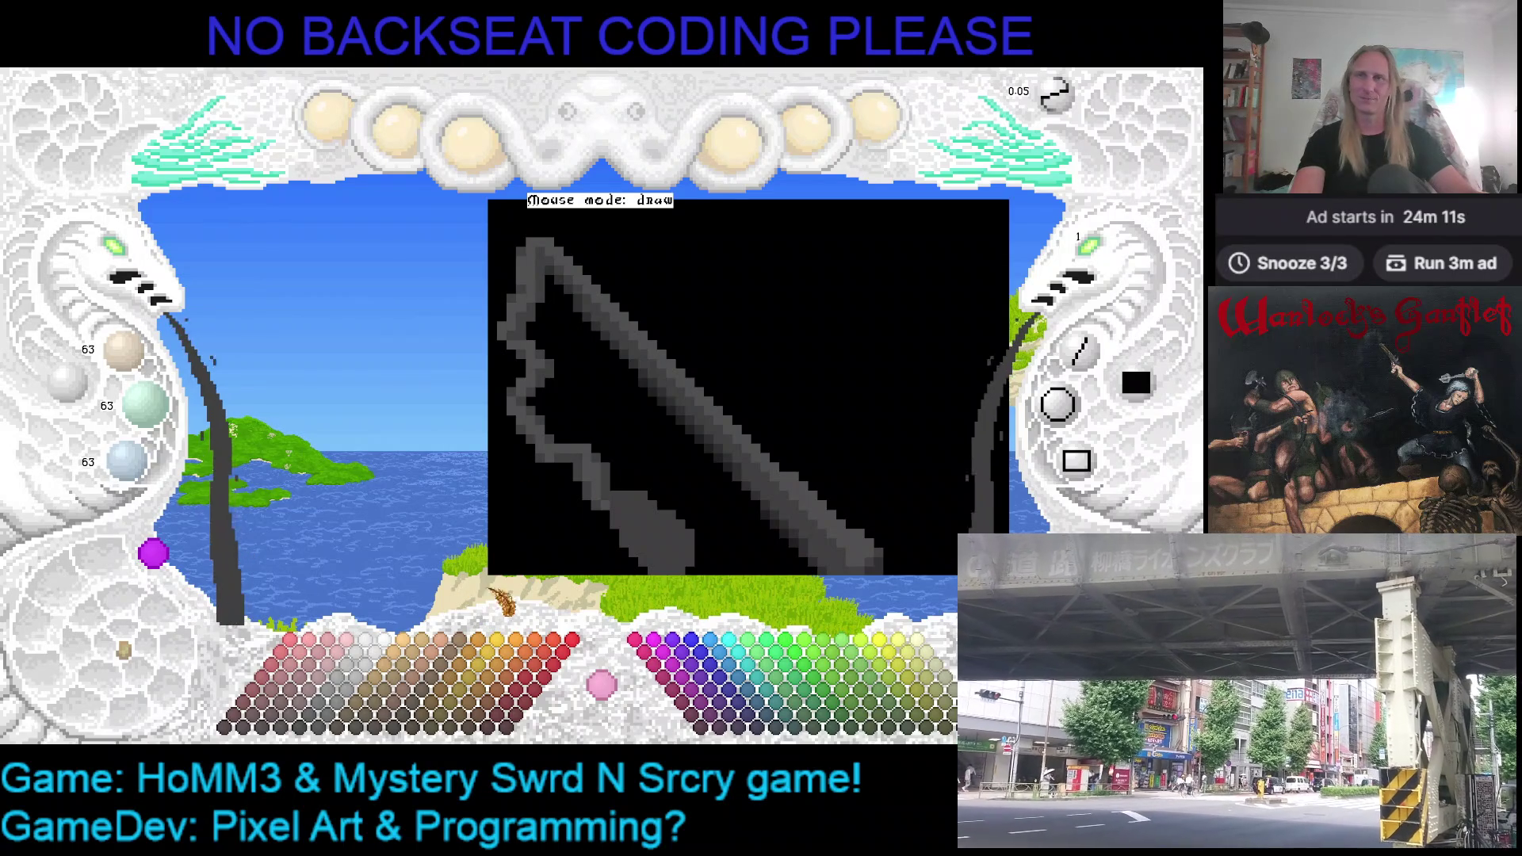
pyautogui.rightClick(544, 274)
pyautogui.click(393, 670)
pyautogui.click(357, 710)
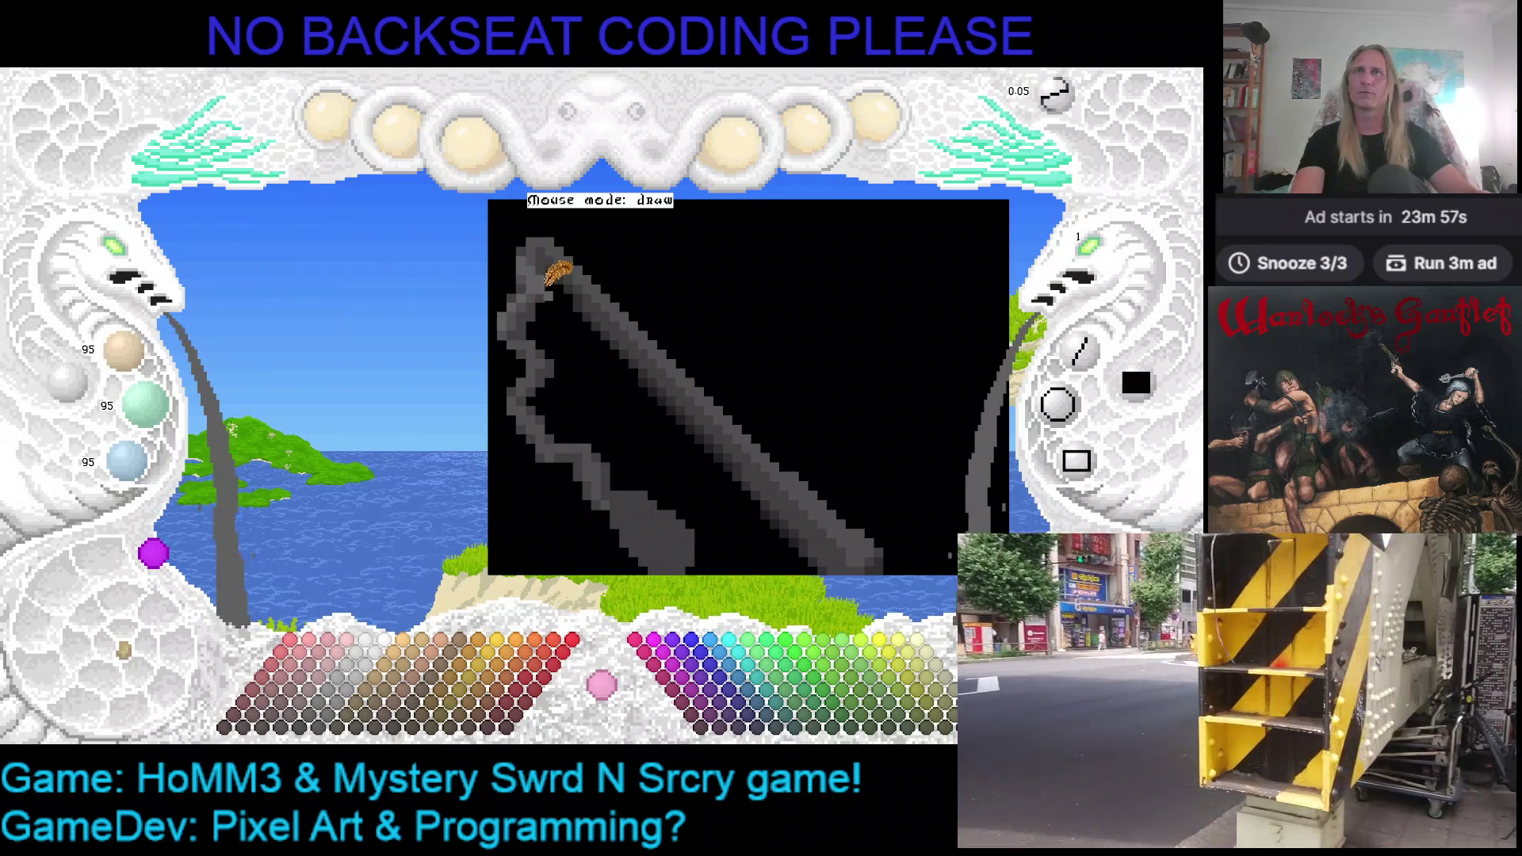
pyautogui.rightClick(552, 280)
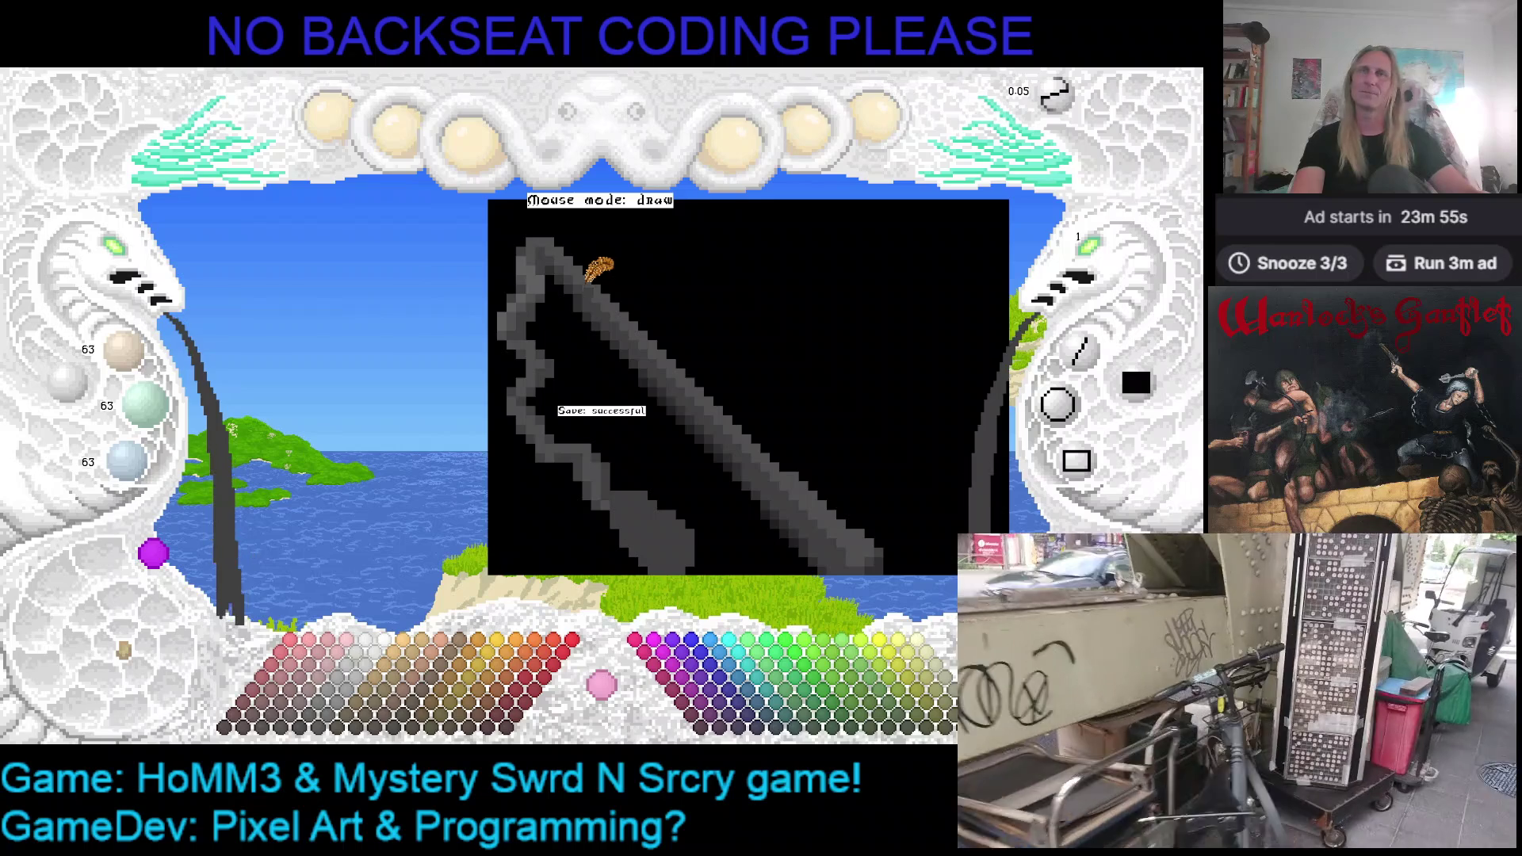
pyautogui.rightClick(561, 248)
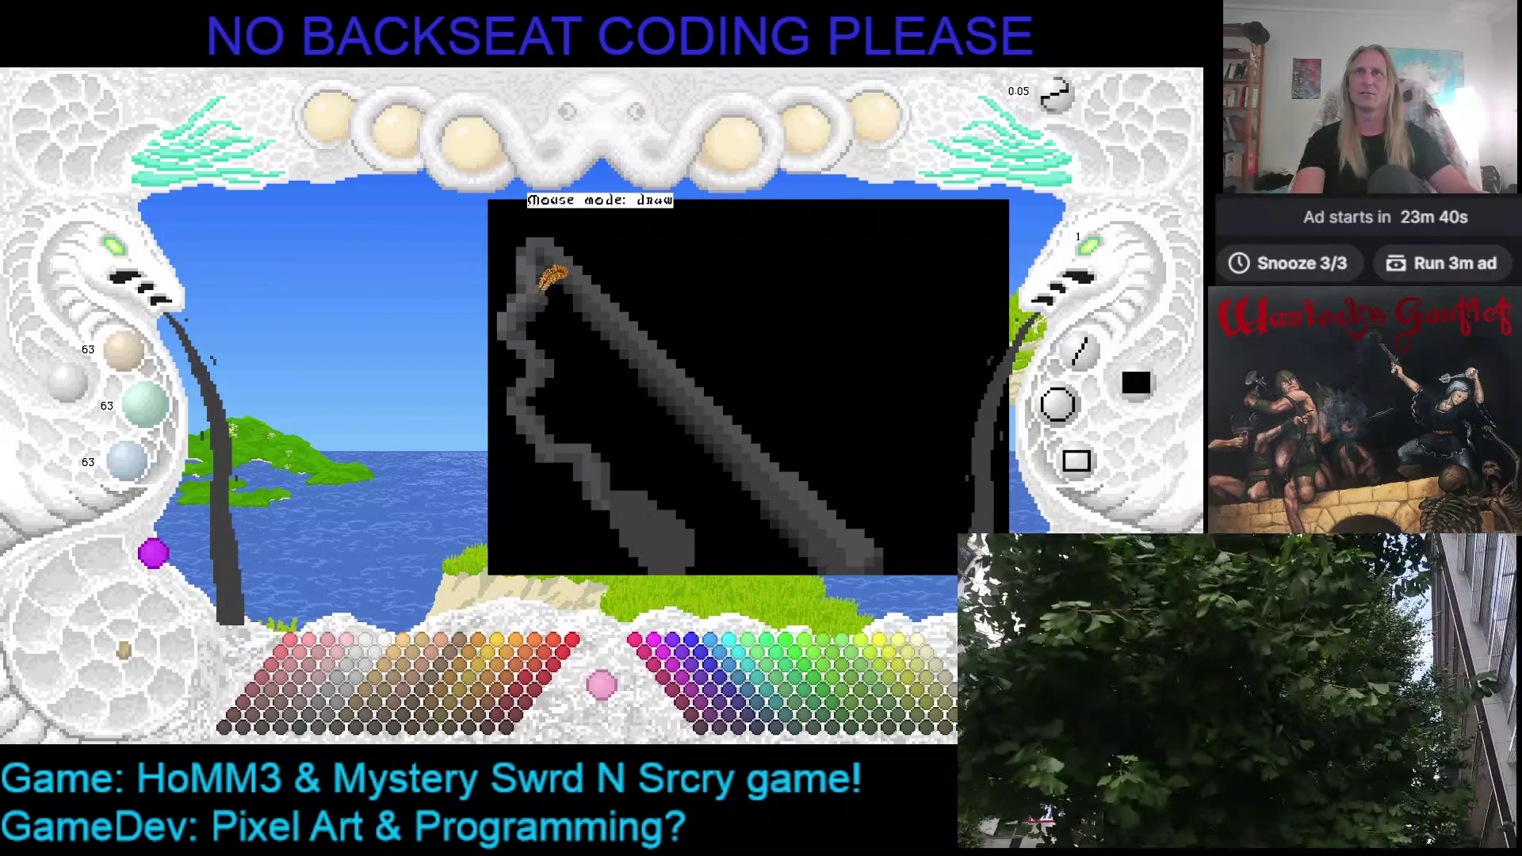
pyautogui.moveTo(571, 285); pyautogui.dragTo(642, 285)
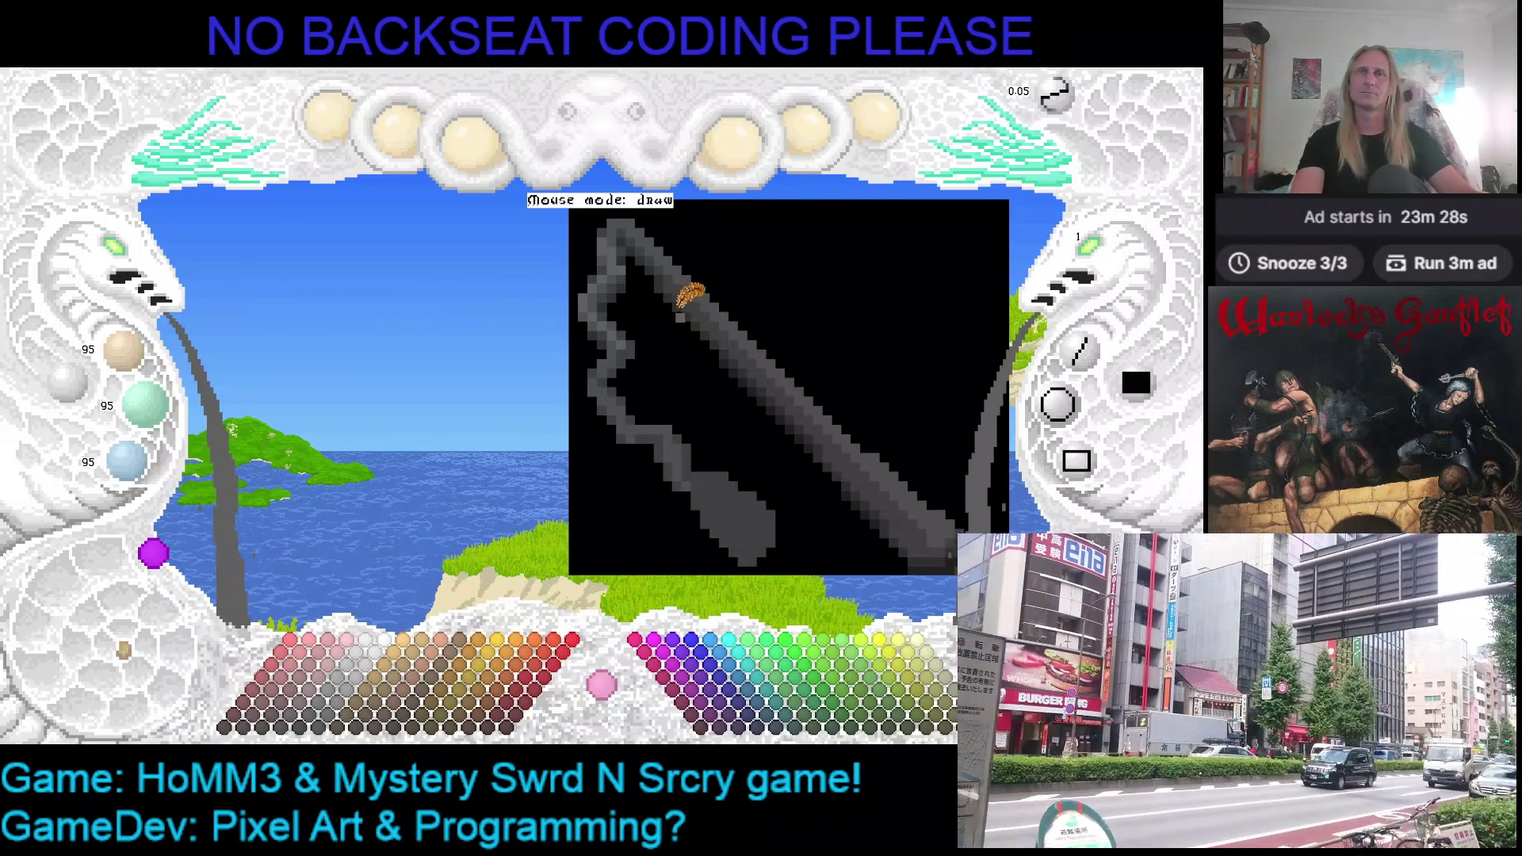
pyautogui.moveTo(688, 298); pyautogui.dragTo(604, 300)
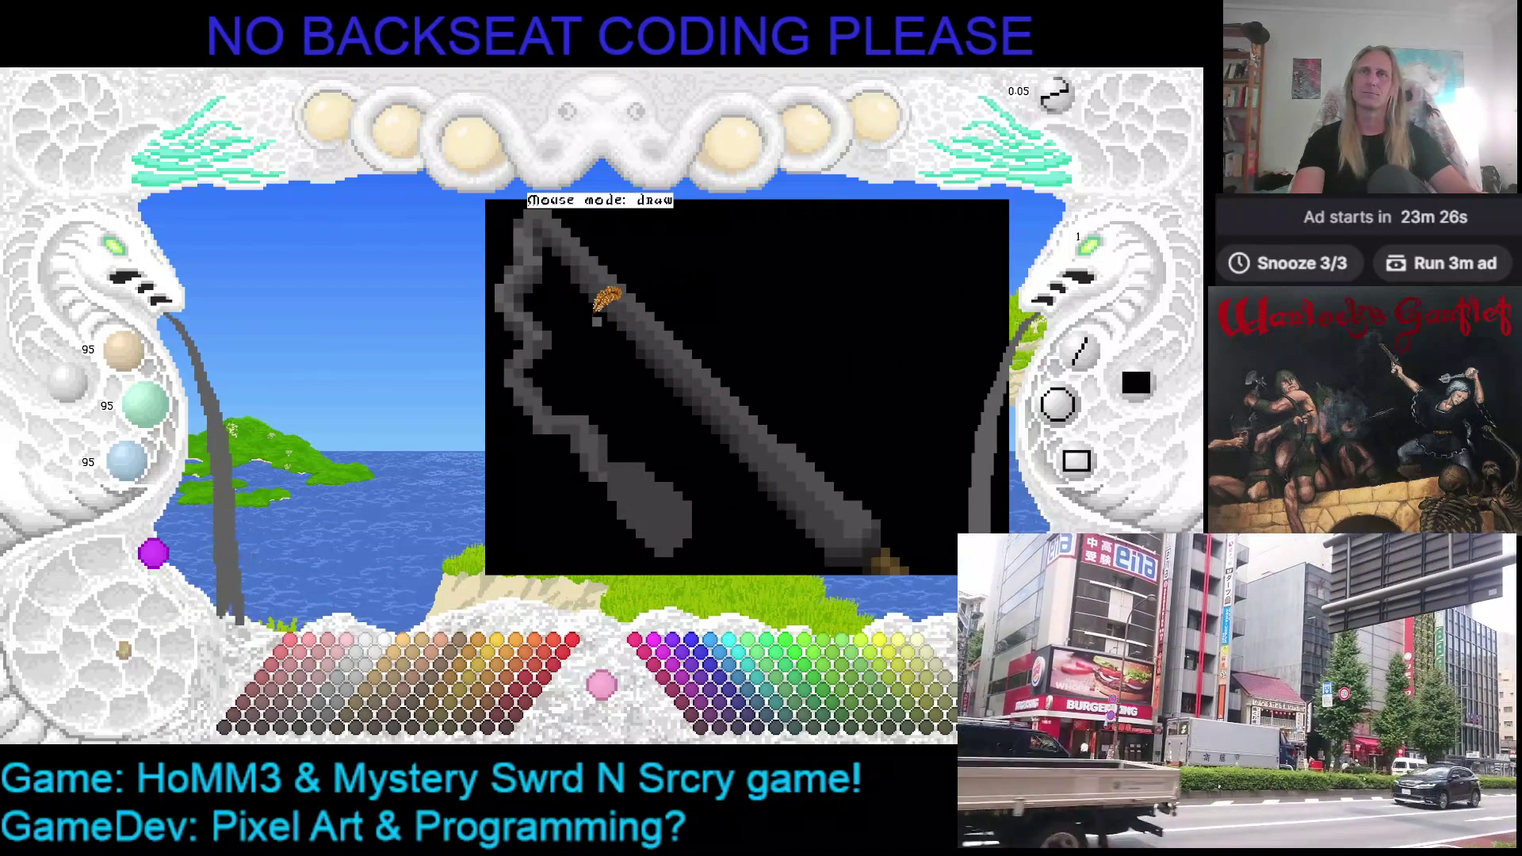
pyautogui.moveTo(632, 296); pyautogui.dragTo(520, 329)
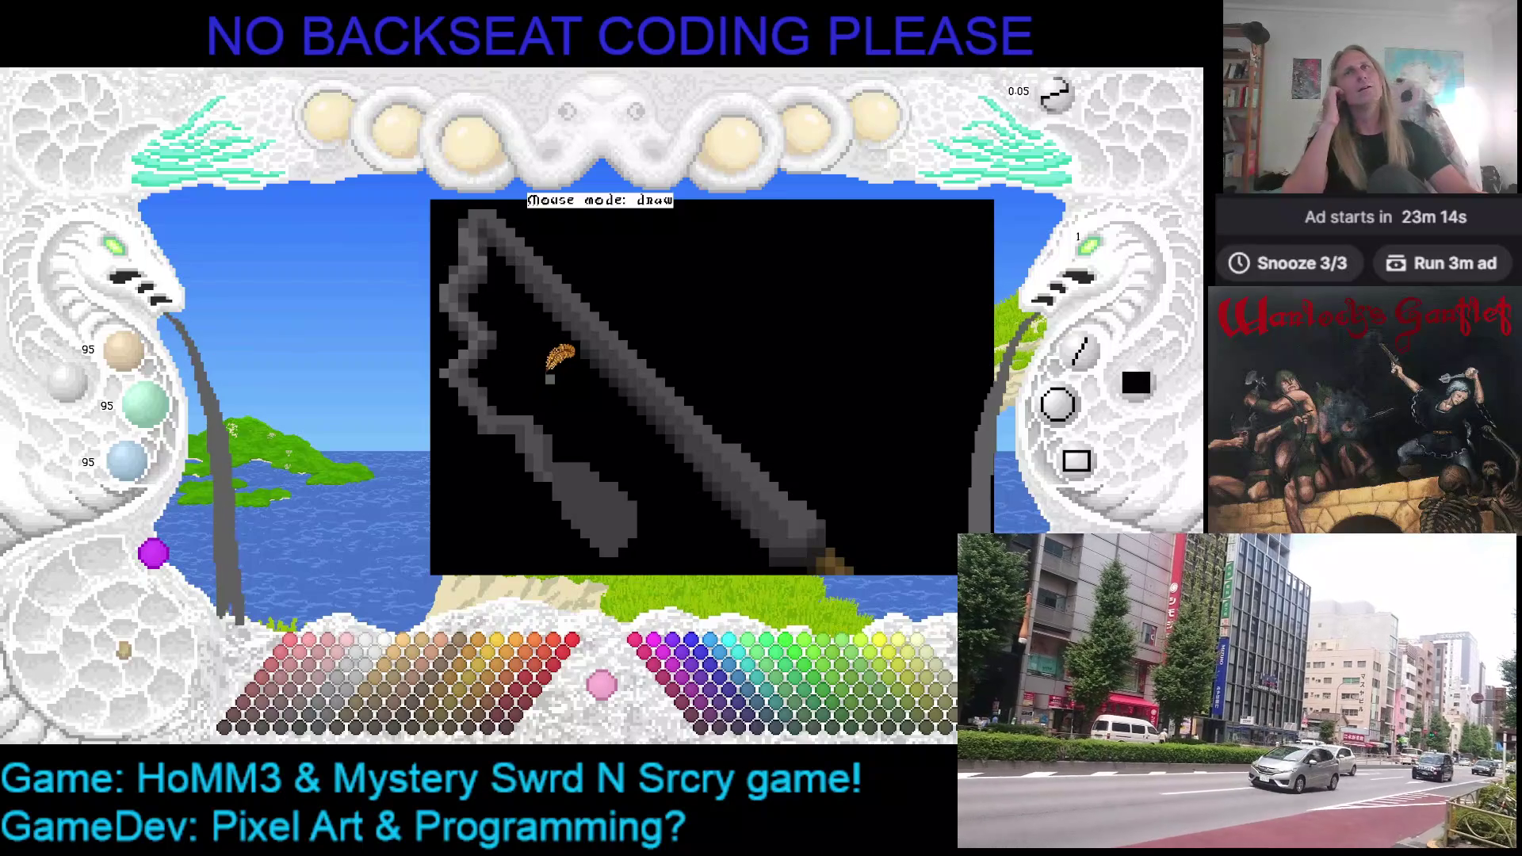
pyautogui.click(123, 264)
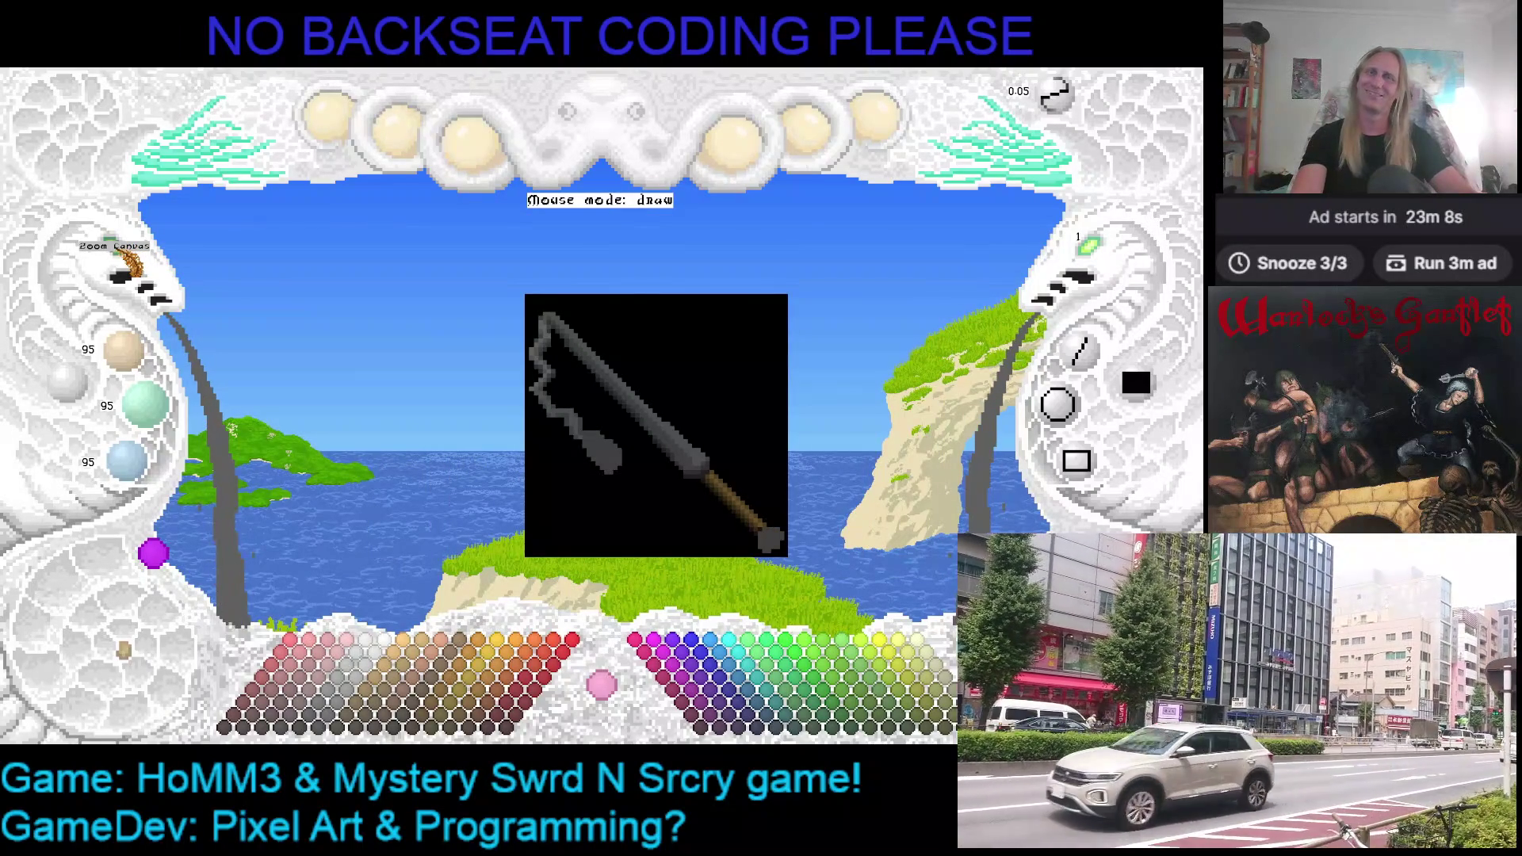
pyautogui.click(124, 265)
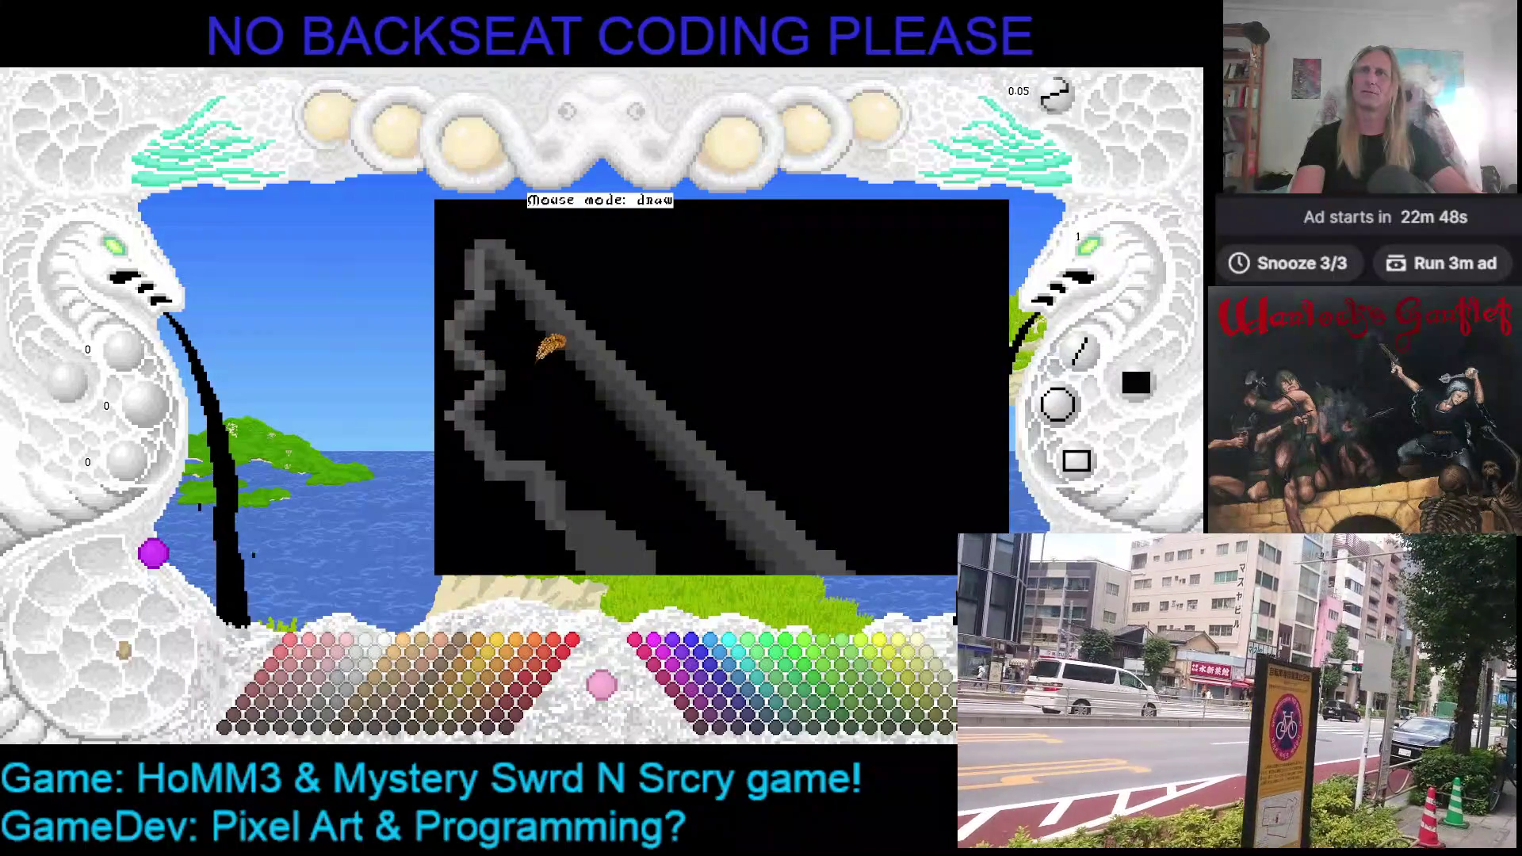
# Eyedrop the shaft's grey as drawing colour and nudge the canvas view slightly right
pyautogui.rightClick(504, 339)
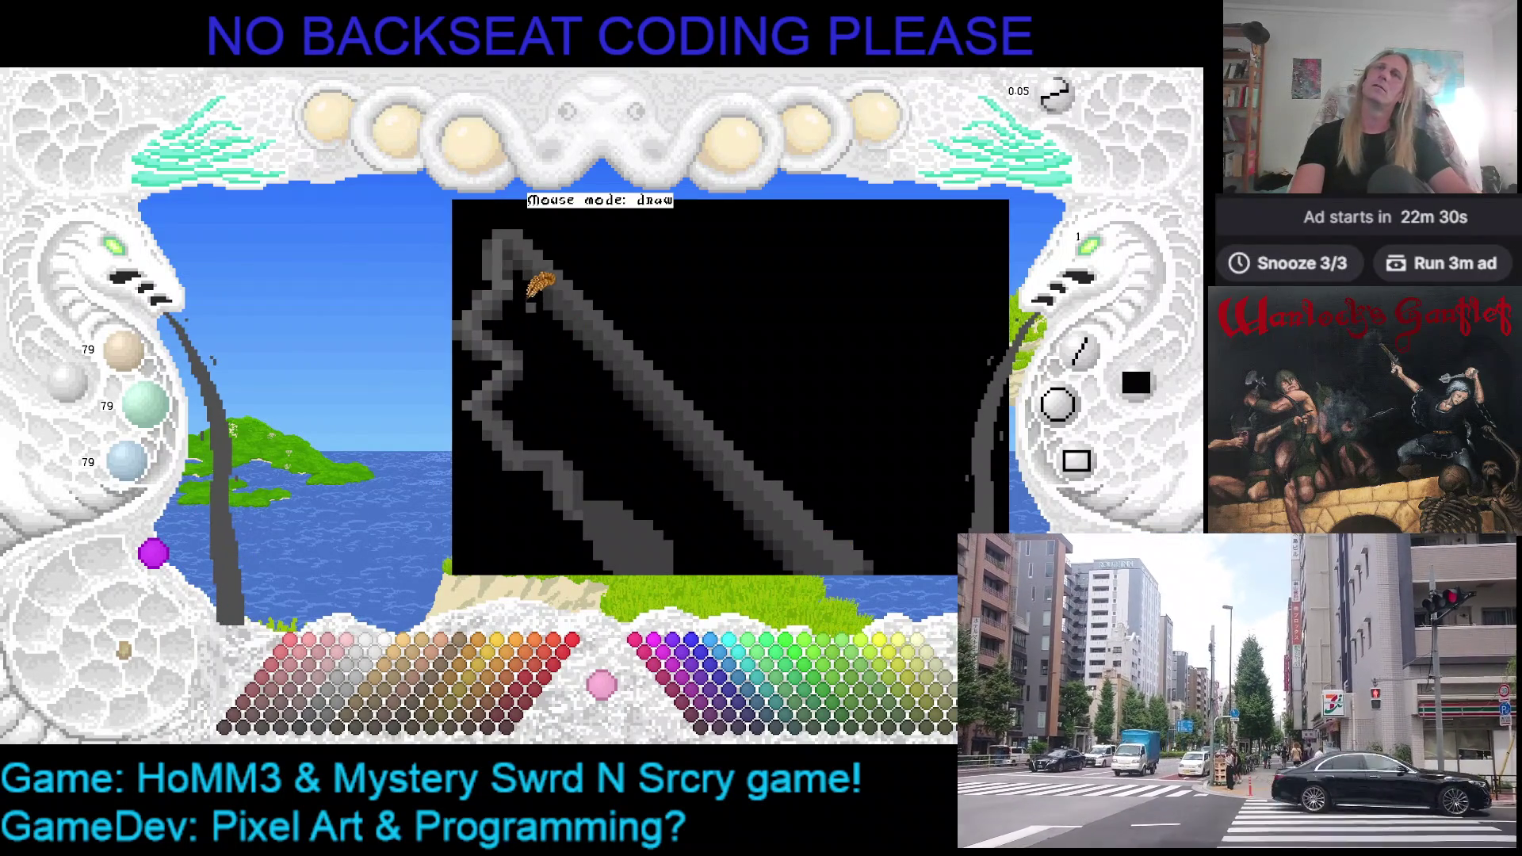
pyautogui.moveTo(554, 316); pyautogui.dragTo(580, 331)
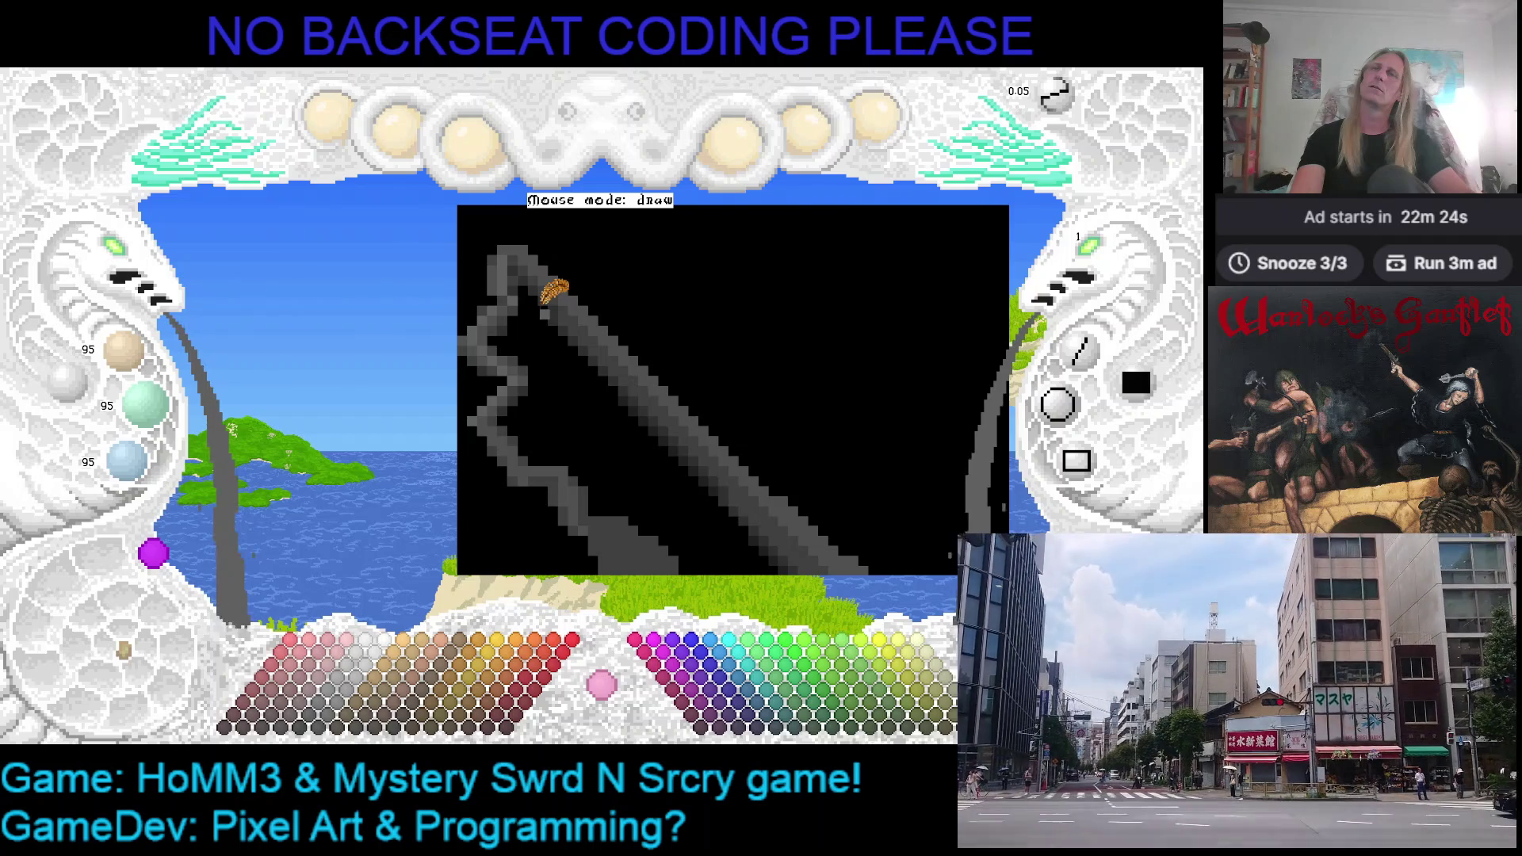
pyautogui.scroll(1, 615, 299)
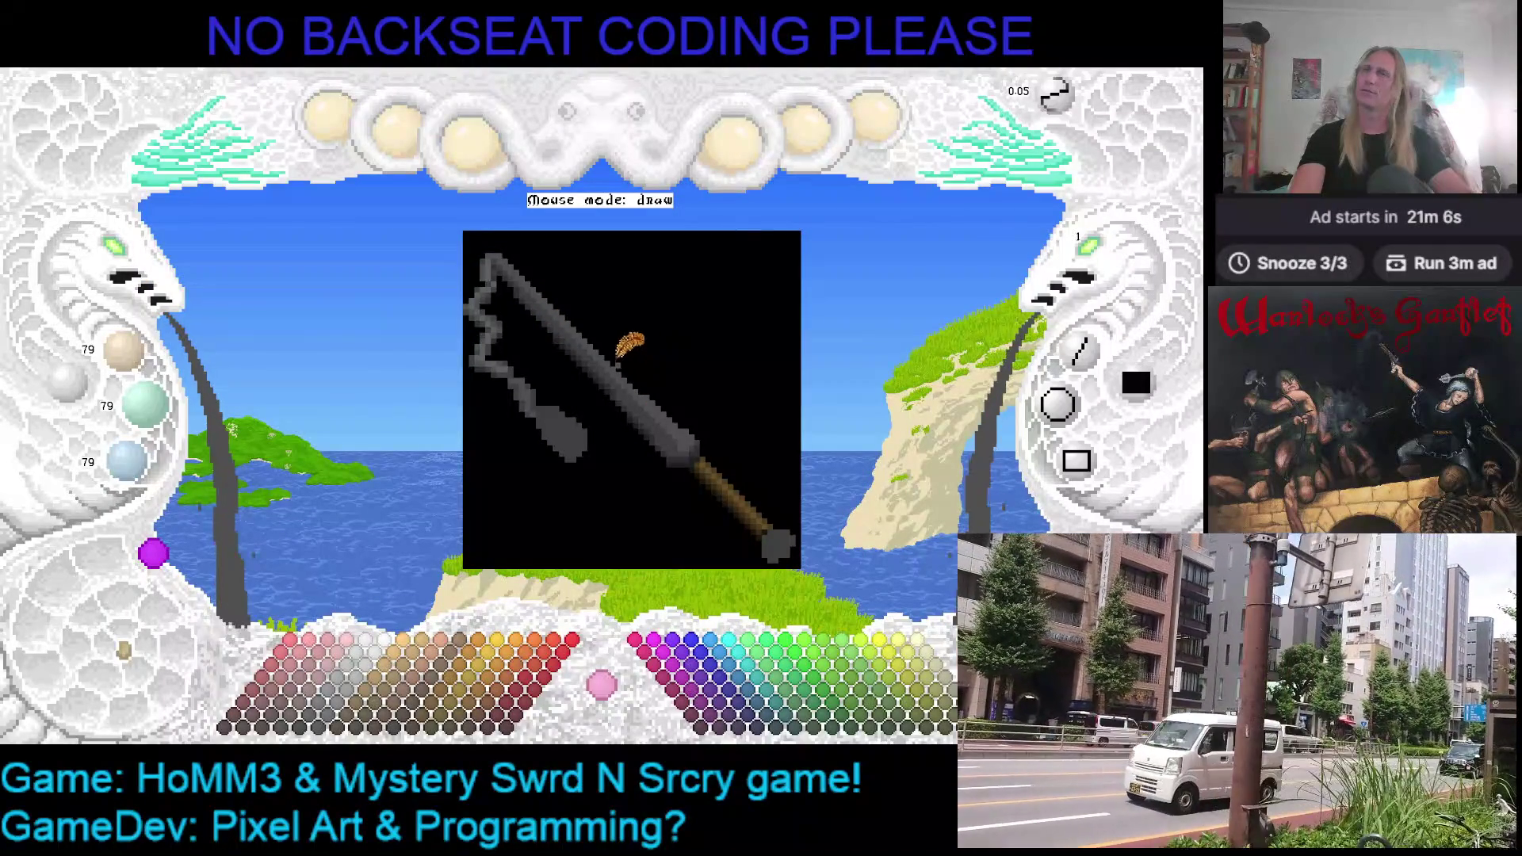
# Zoom in on the flail and sample black from the background, then the chain's grey
pyautogui.moveTo(630, 340); pyautogui.dragTo(585, 329)
pyautogui.click(131, 257)
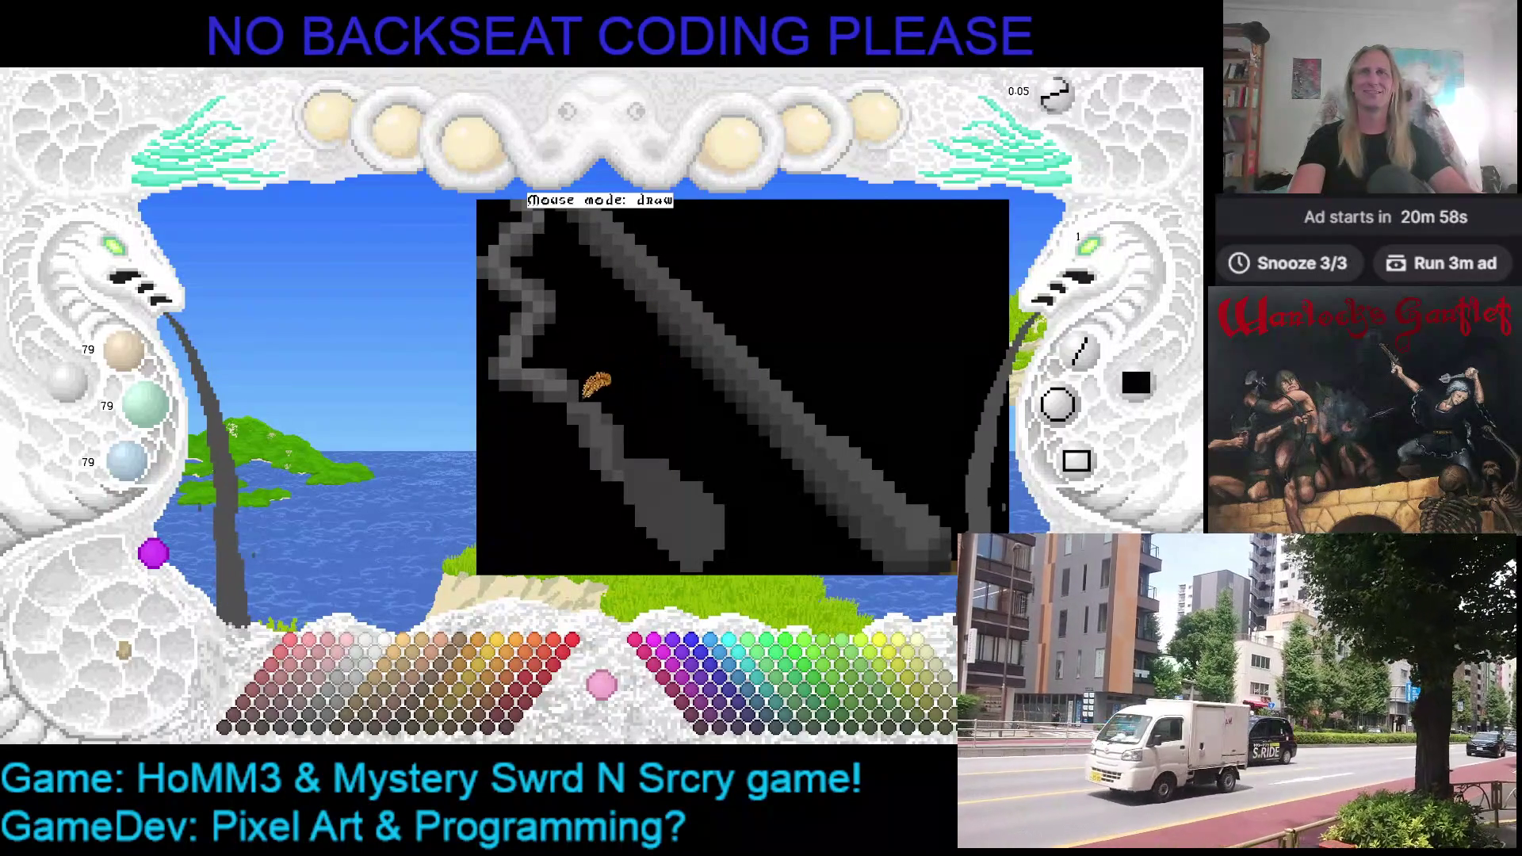
pyautogui.rightClick(643, 366)
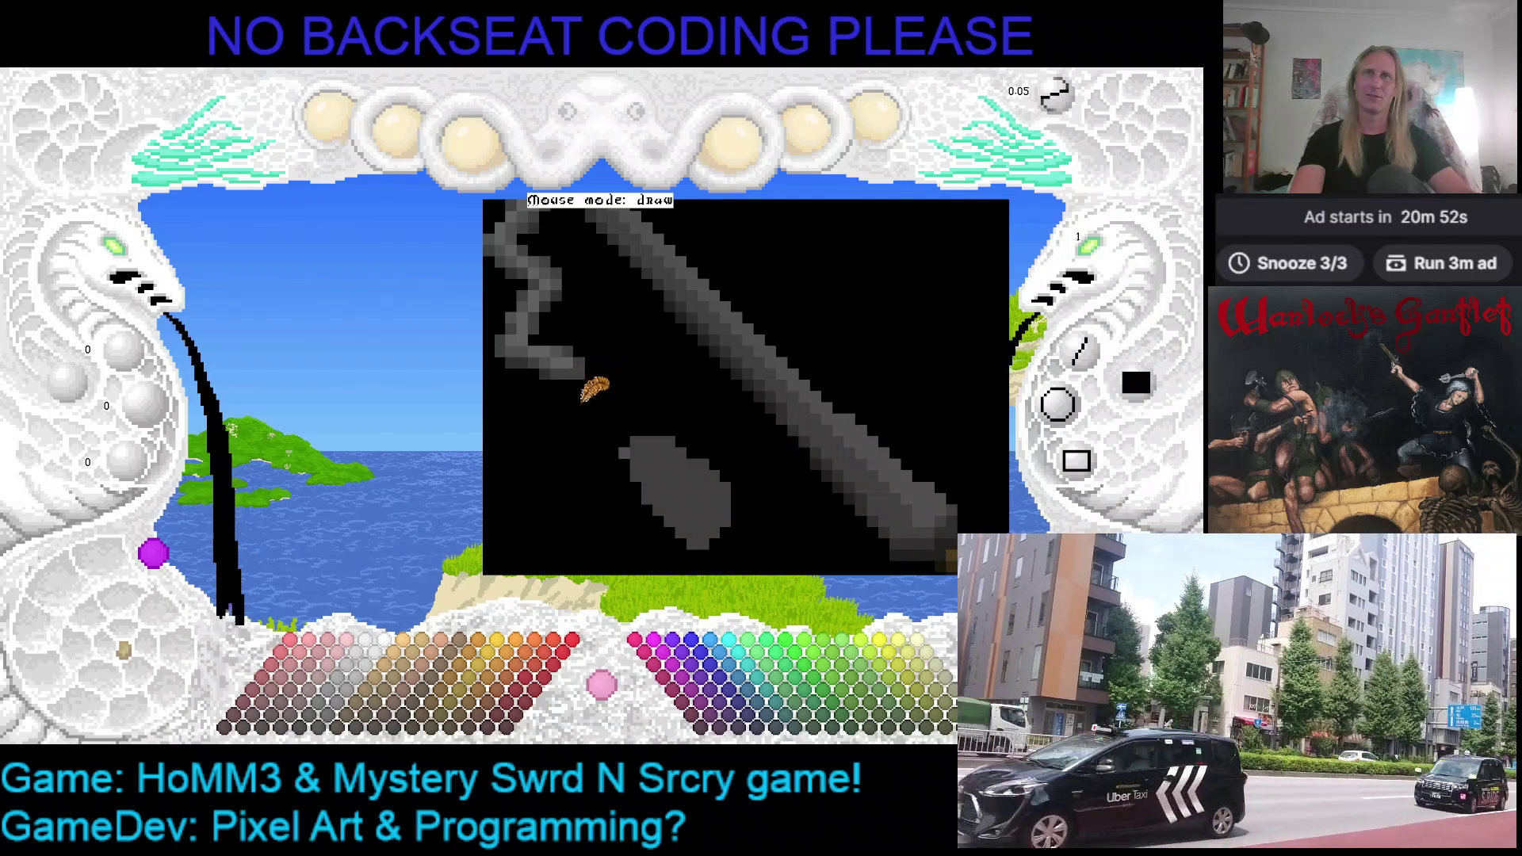
pyautogui.rightClick(579, 365)
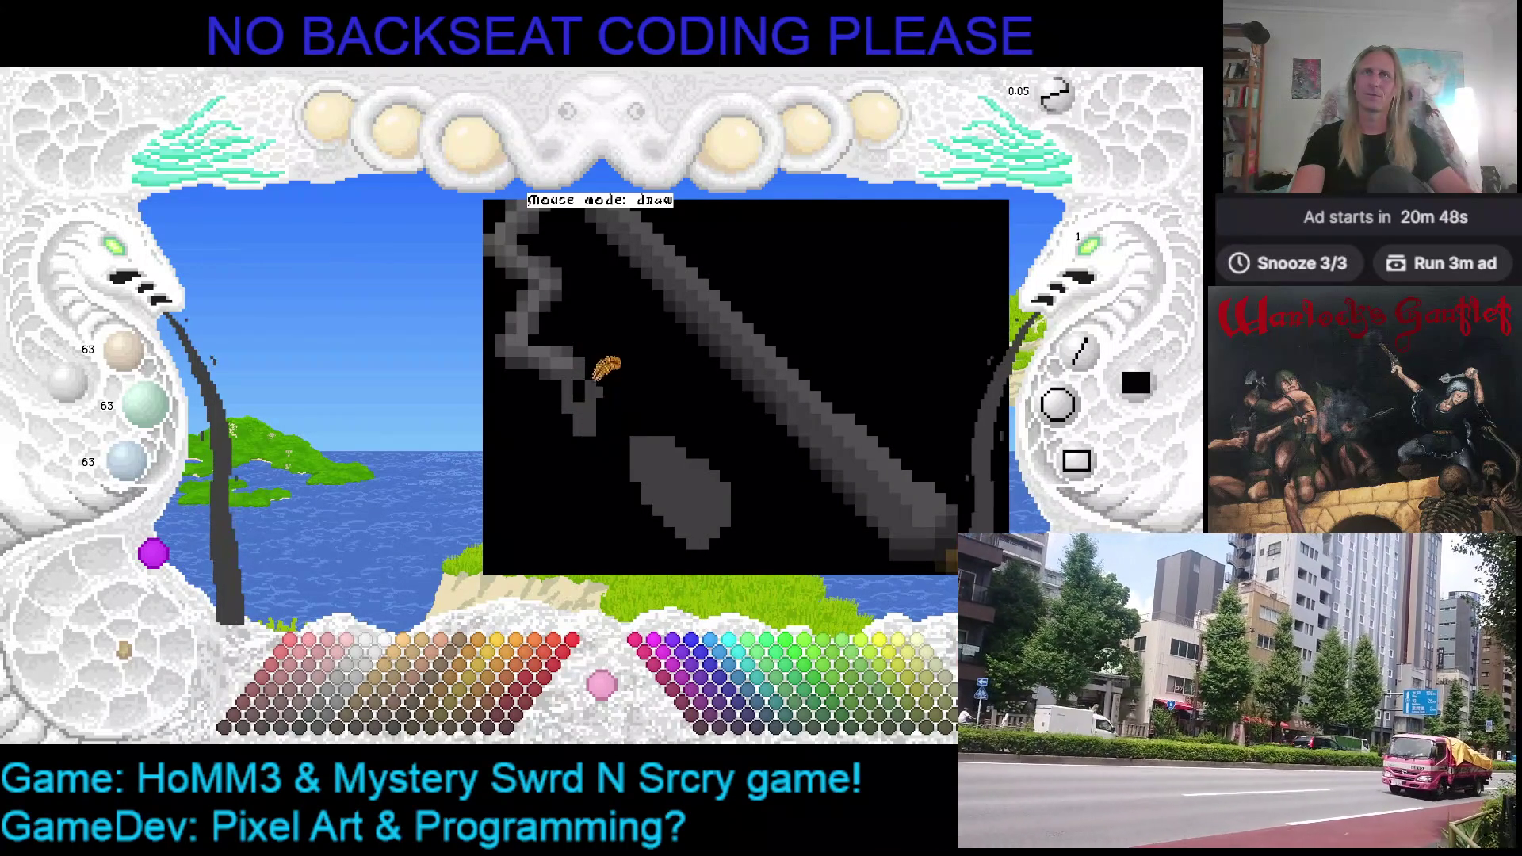
# Sample darker and lighter greys from the drawing, settling on the mid-light grey
pyautogui.rightClick(557, 354)
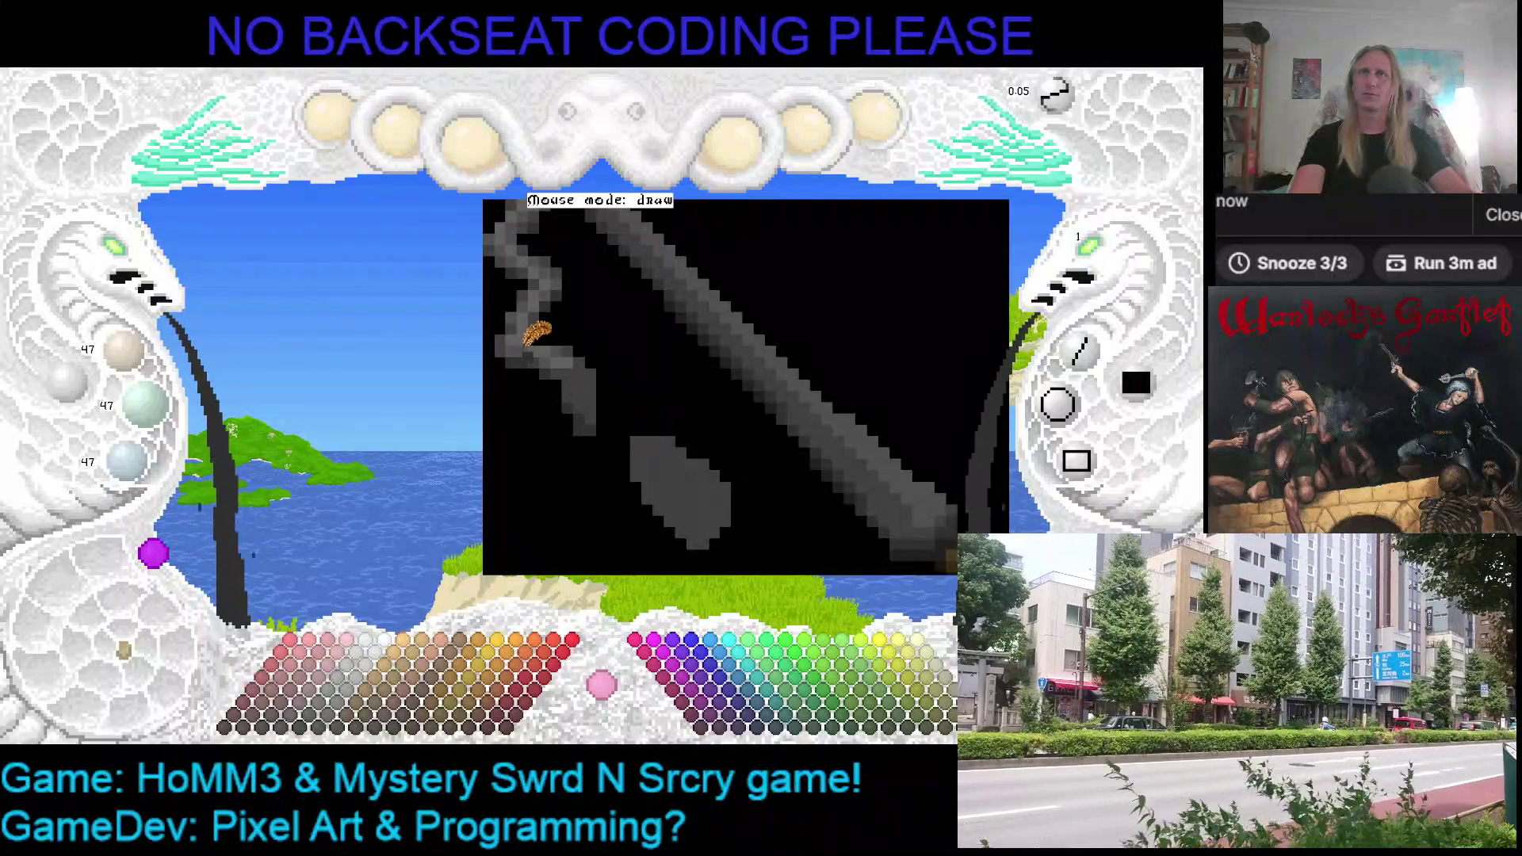
pyautogui.rightClick(581, 352)
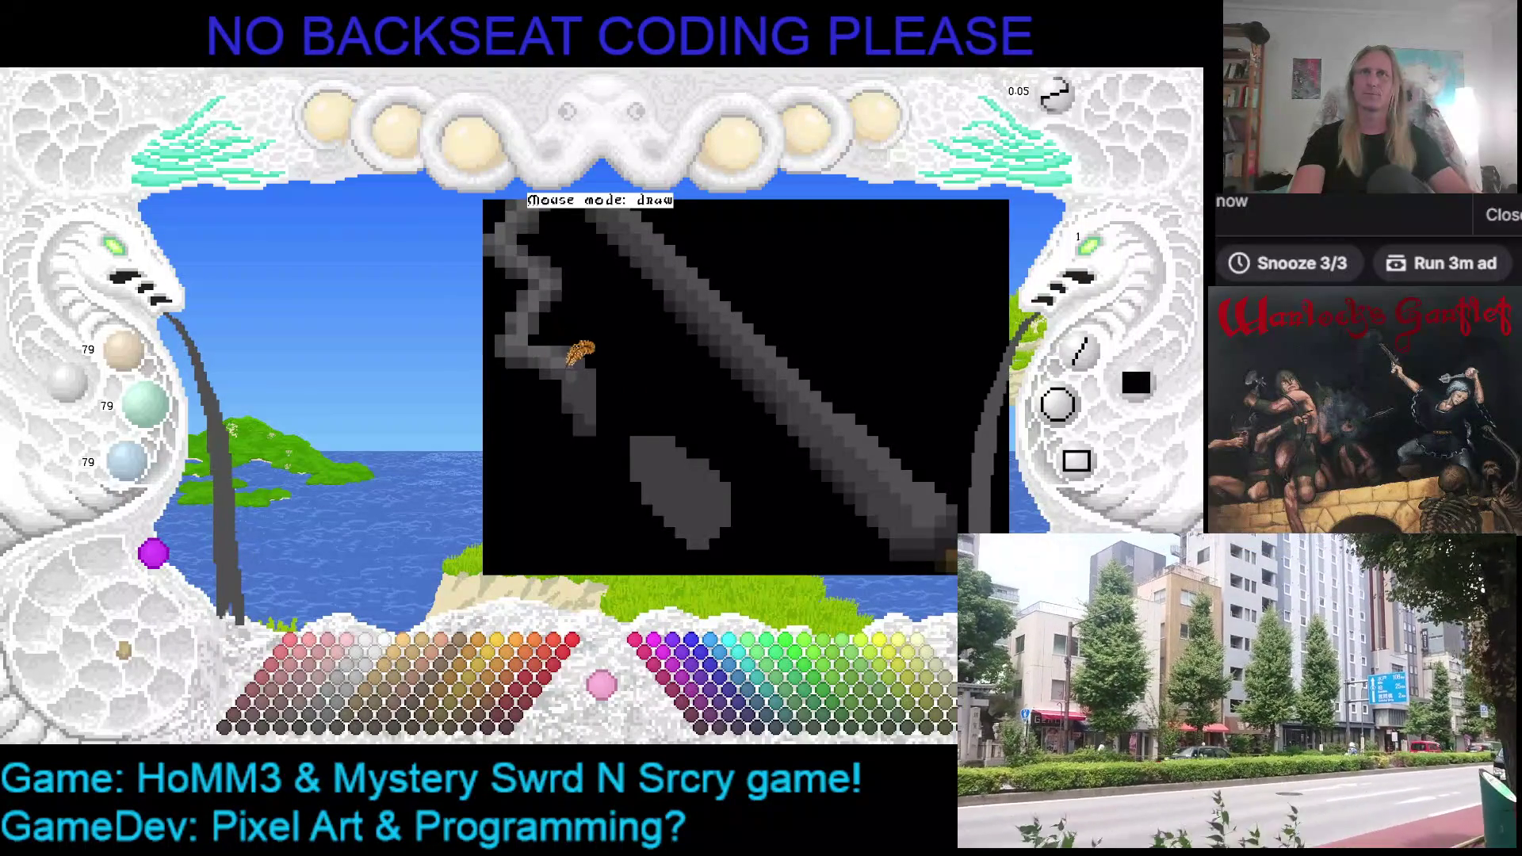
pyautogui.rightClick(575, 349)
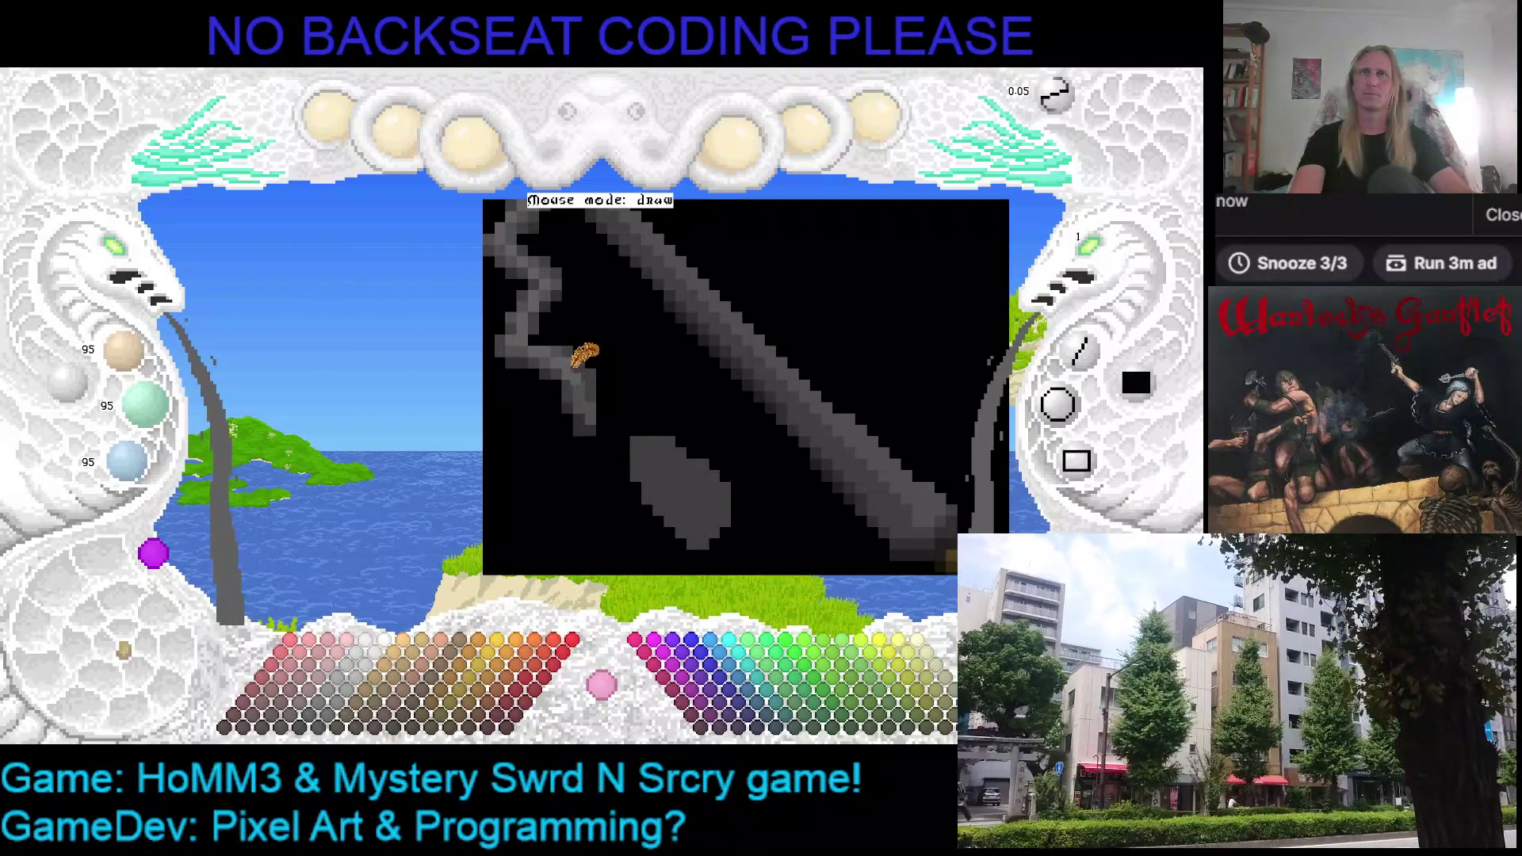
pyautogui.rightClick(595, 372)
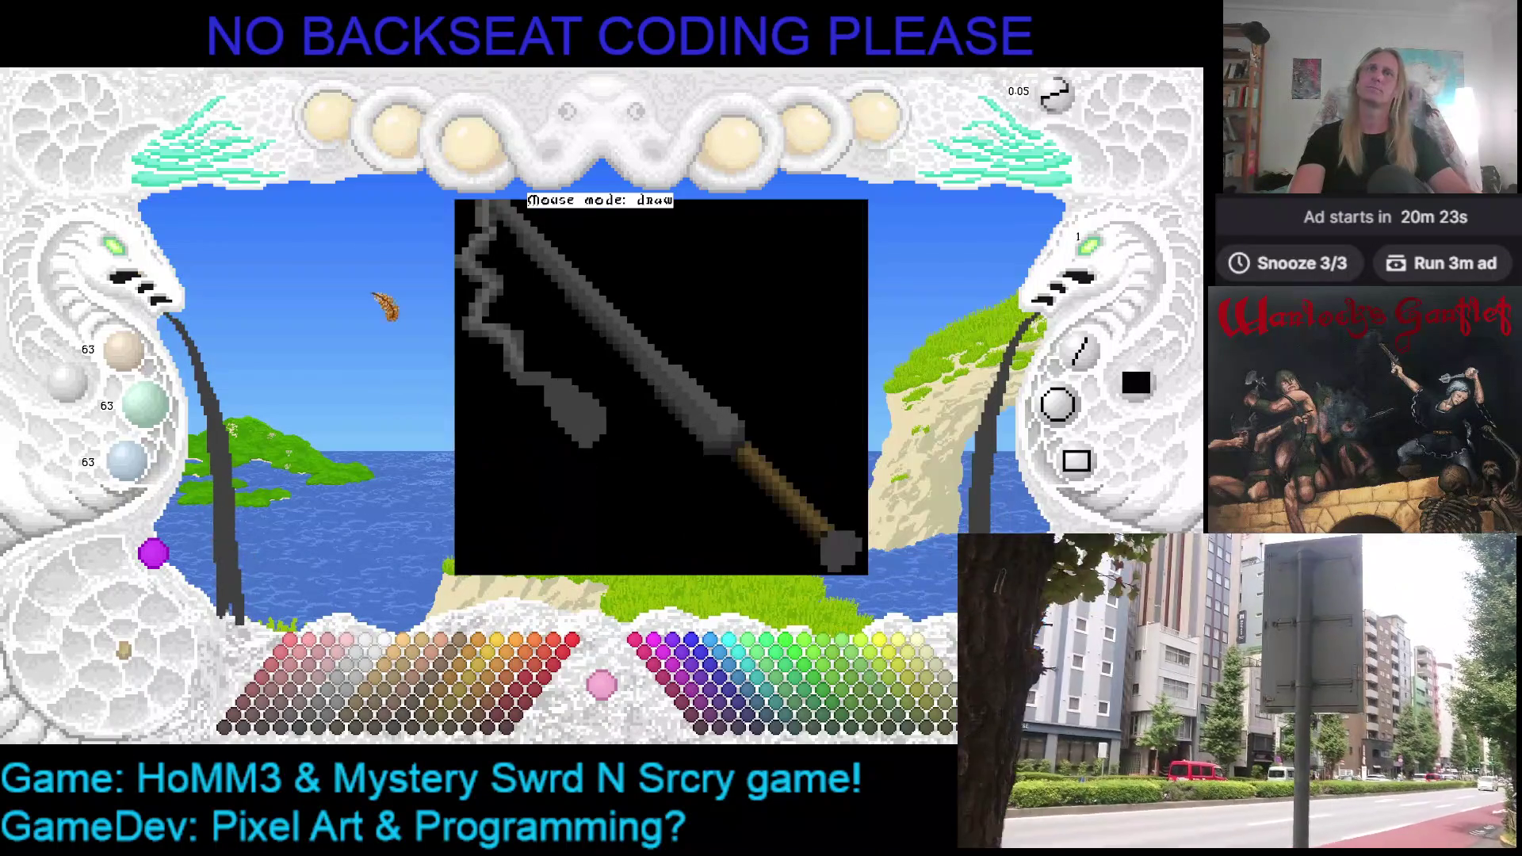
# Save the flail drawing and cycle through the reference page, Kaleidomancer folder and code editor
pyautogui.hotkey('ctrl', 's')
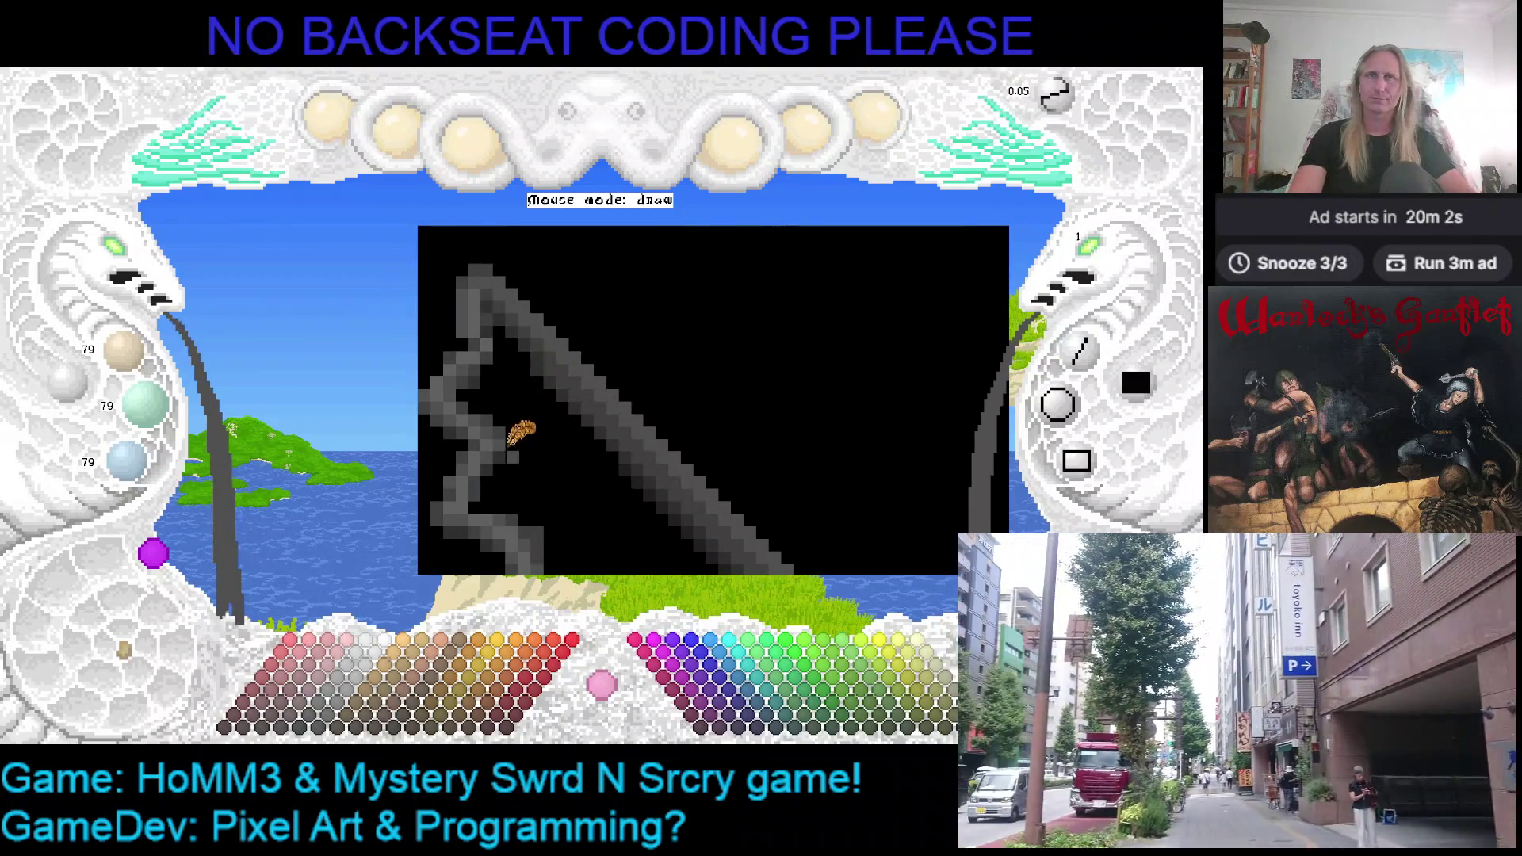
pyautogui.scroll(2, 511, 345)
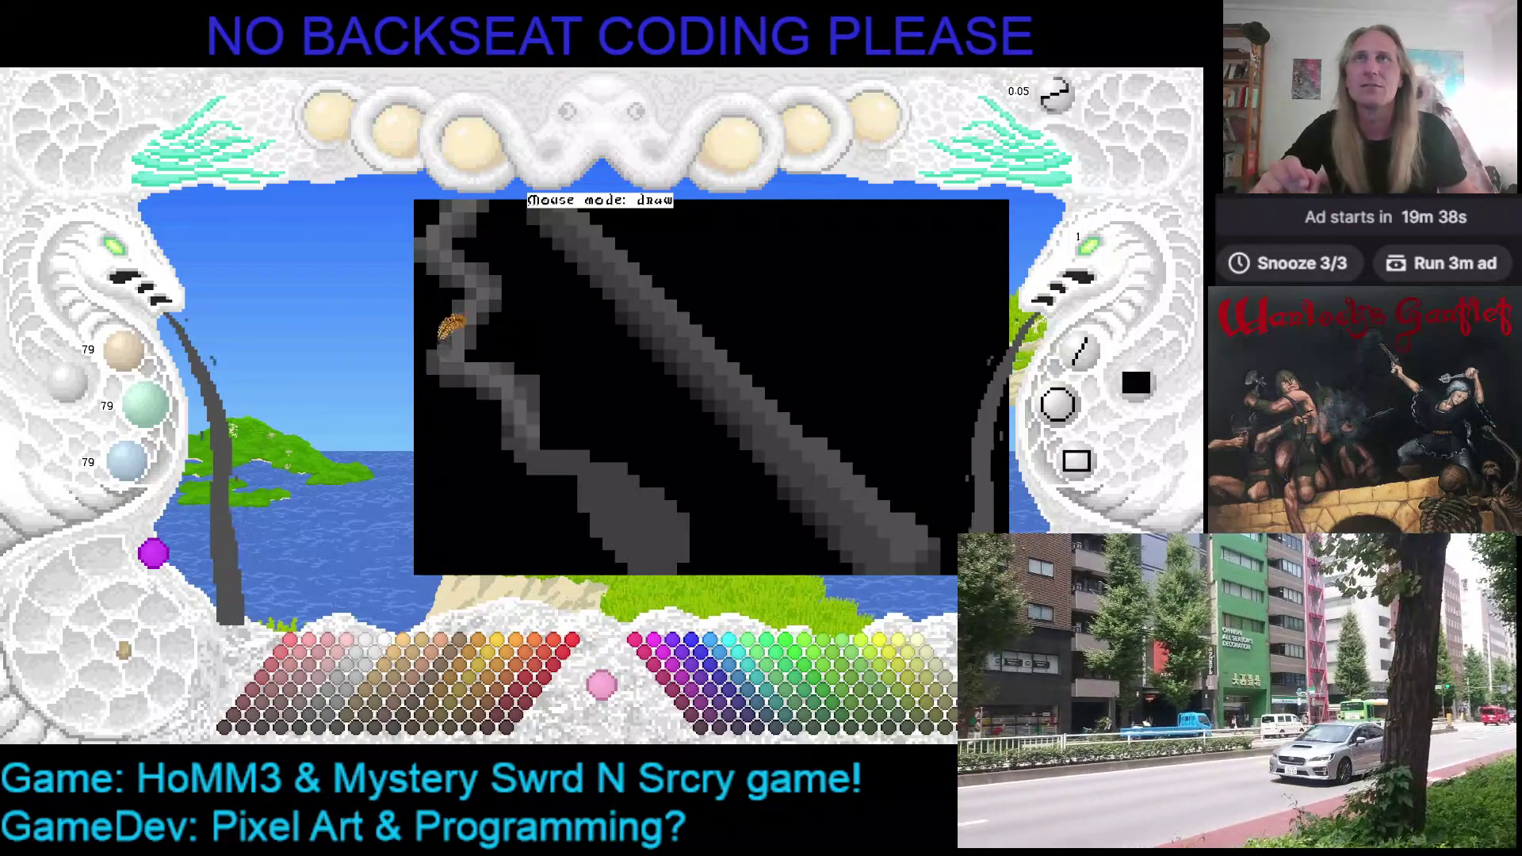
pyautogui.hotkey('alt', 'Tab')
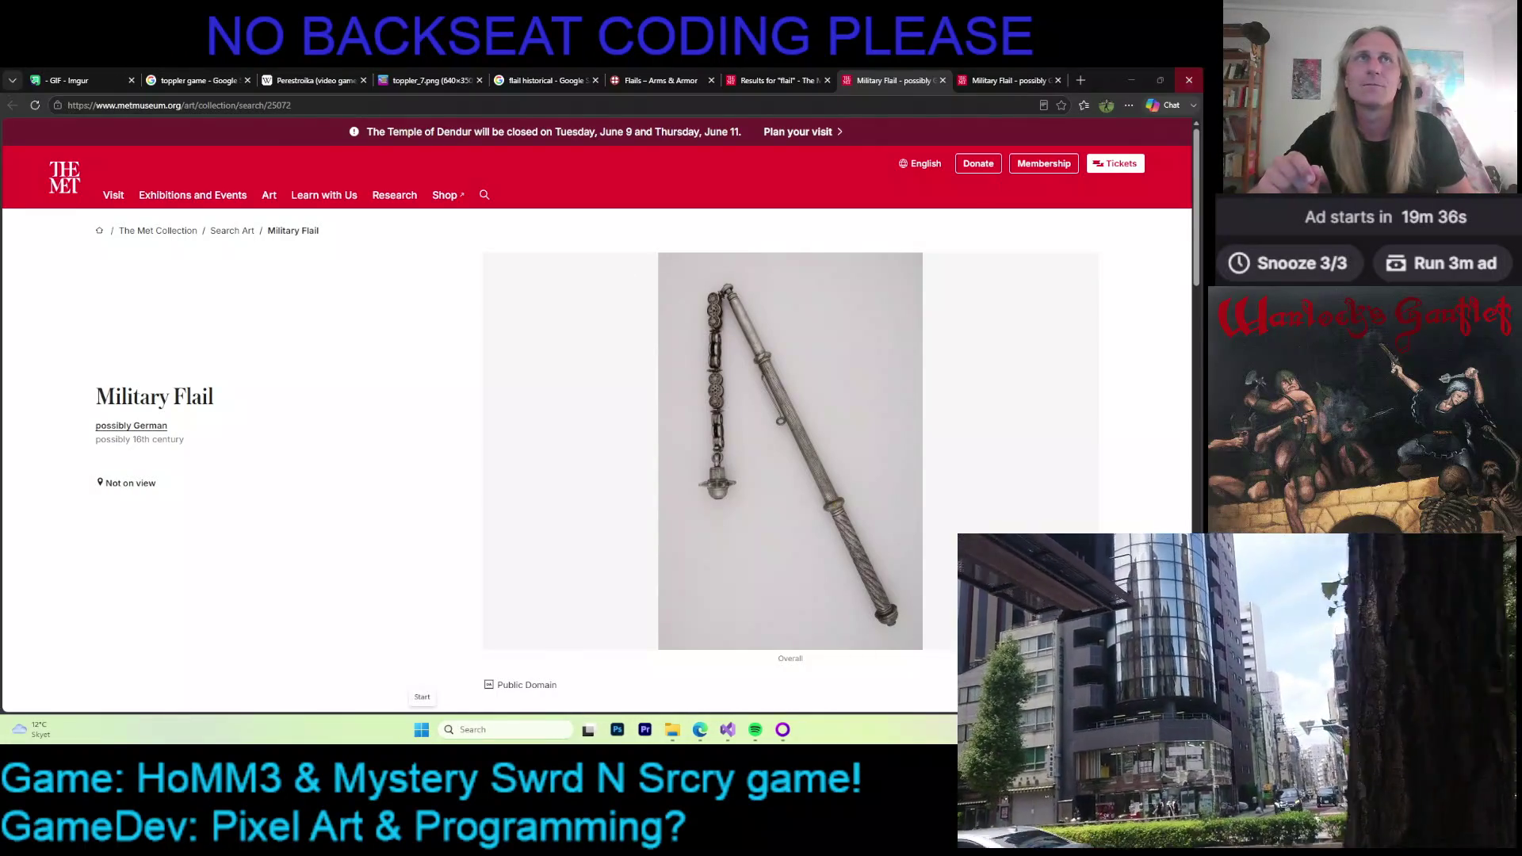
pyautogui.hotkey('alt', 'Tab')
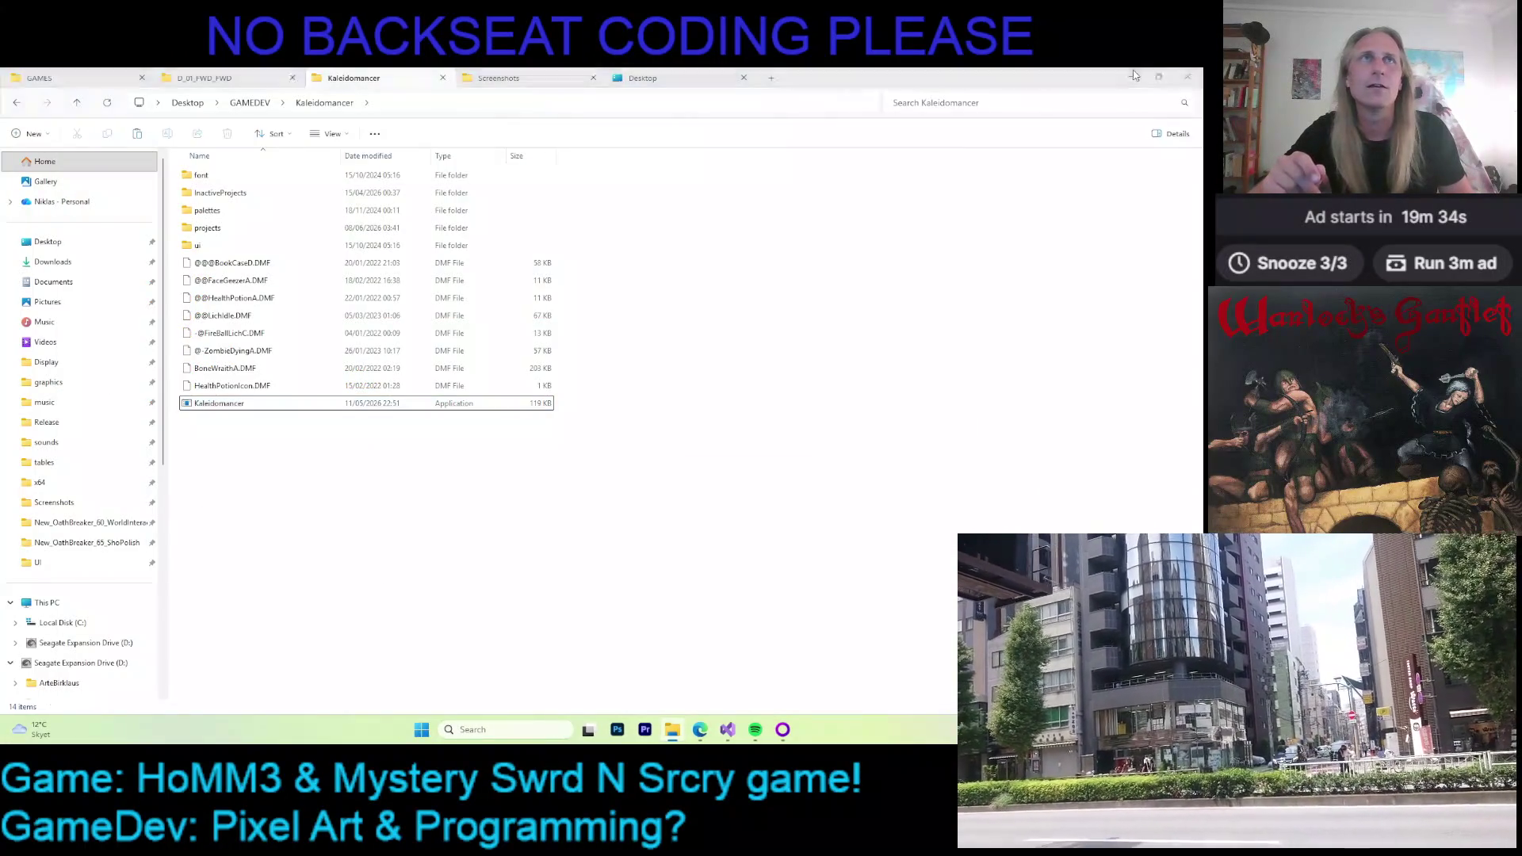
pyautogui.hotkey('alt', 'Tab')
# Minimize the code editor and reveal the Windows desktop
pyautogui.click(1129, 80)
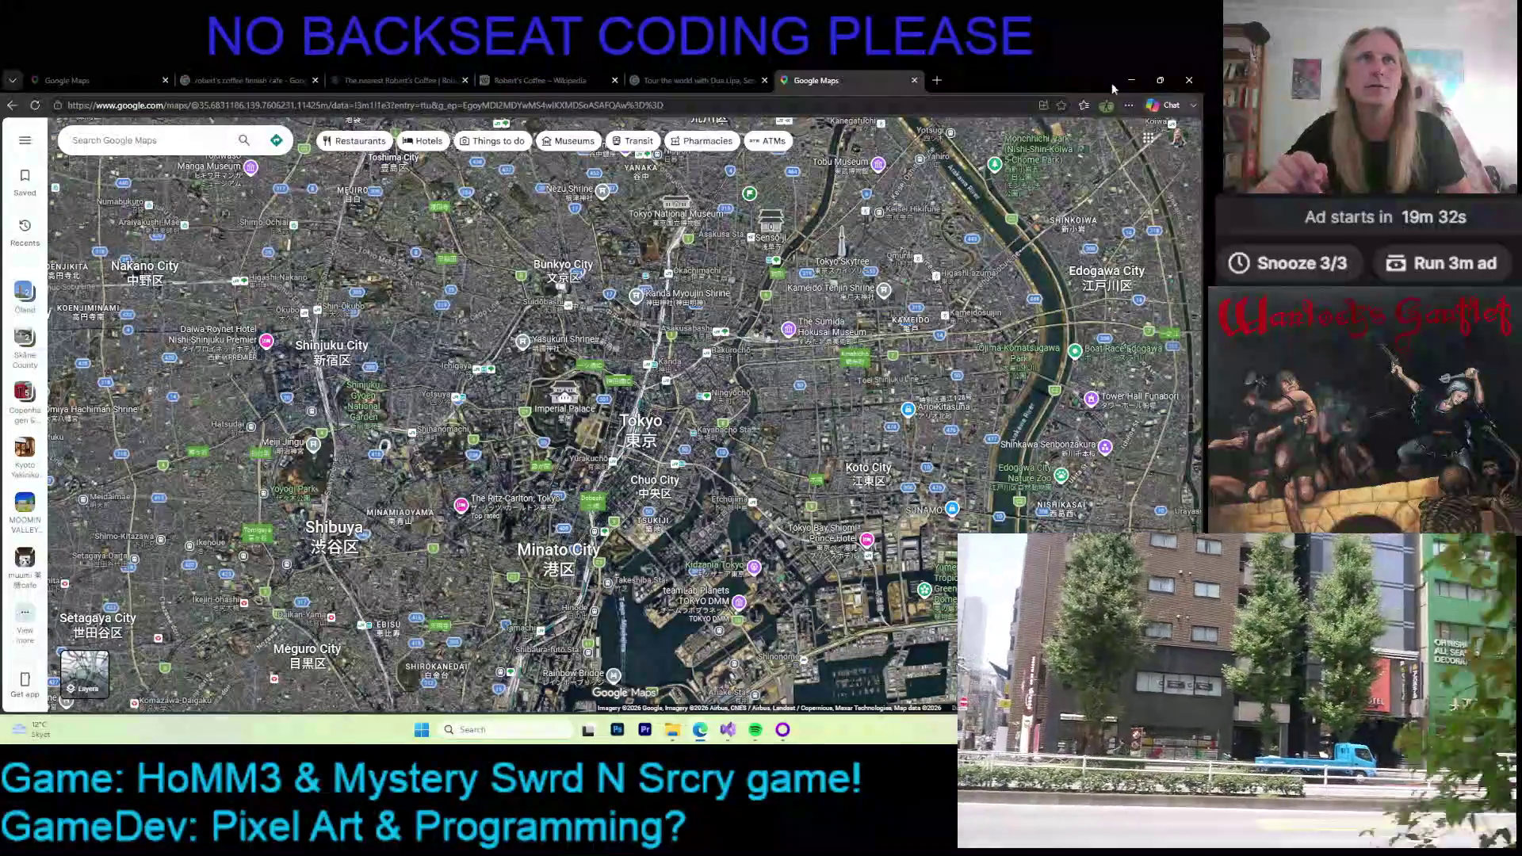
pyautogui.press('super+d')
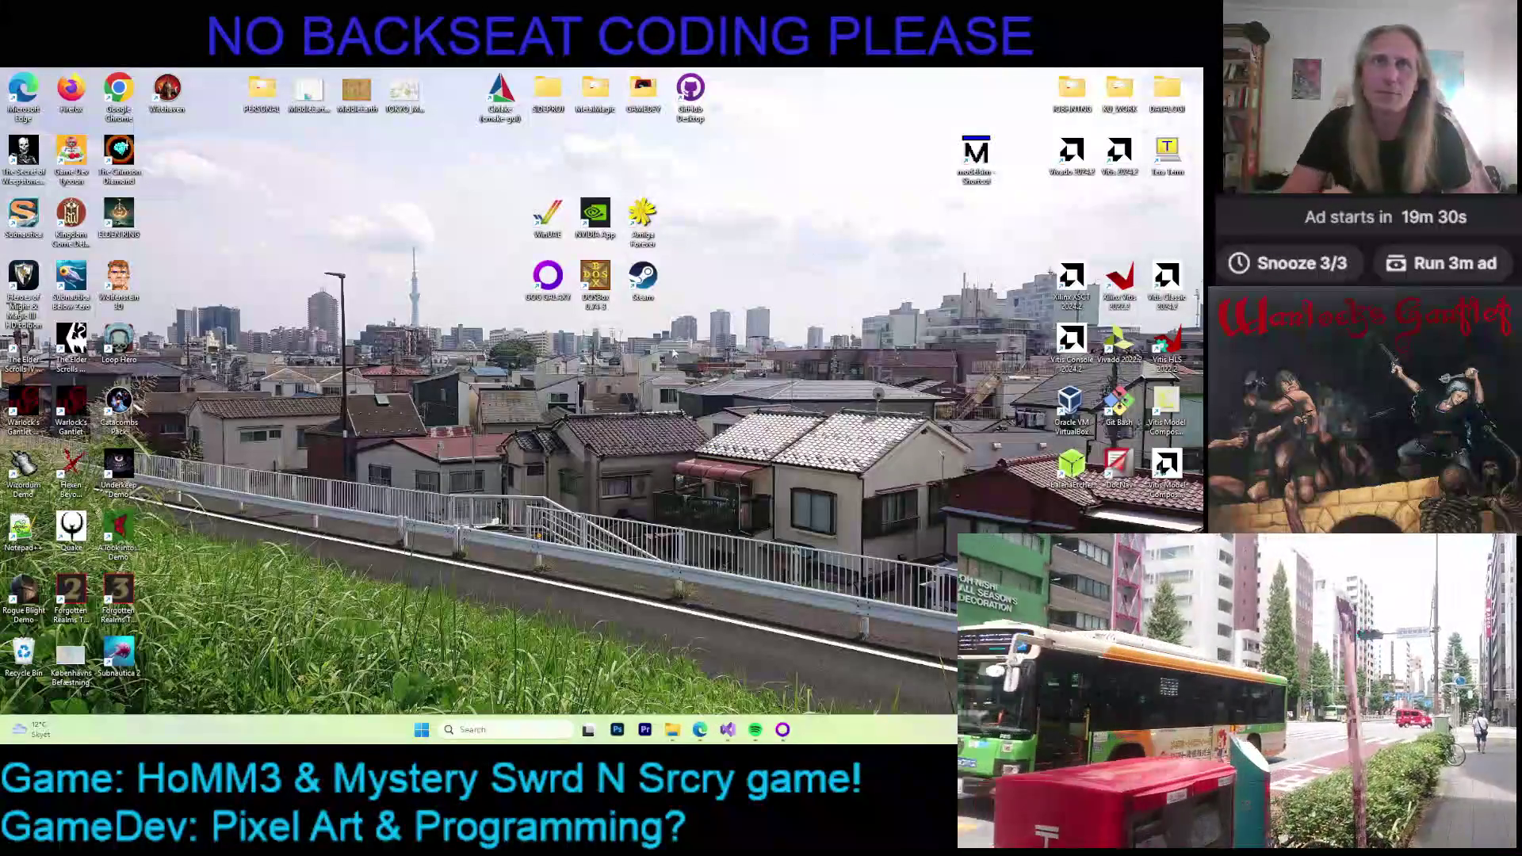